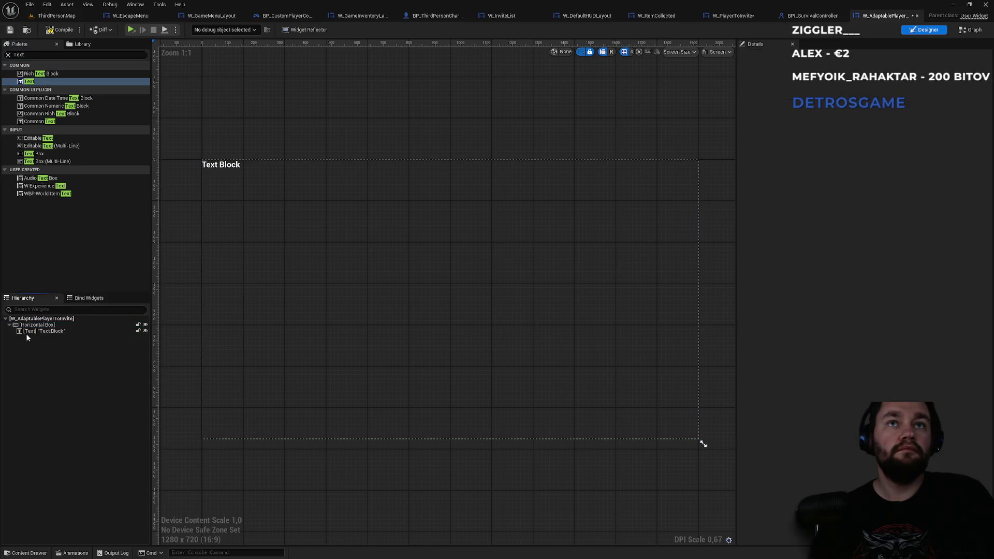
# - Set the Text Block slot to Auto size, centred horizontally and vertically
pyautogui.click(39, 332)
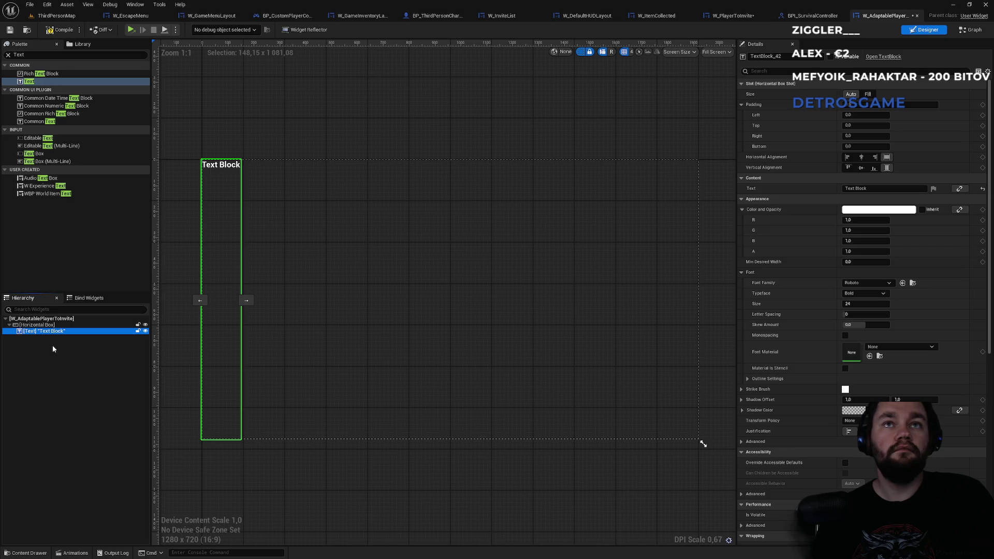
pyautogui.click(869, 95)
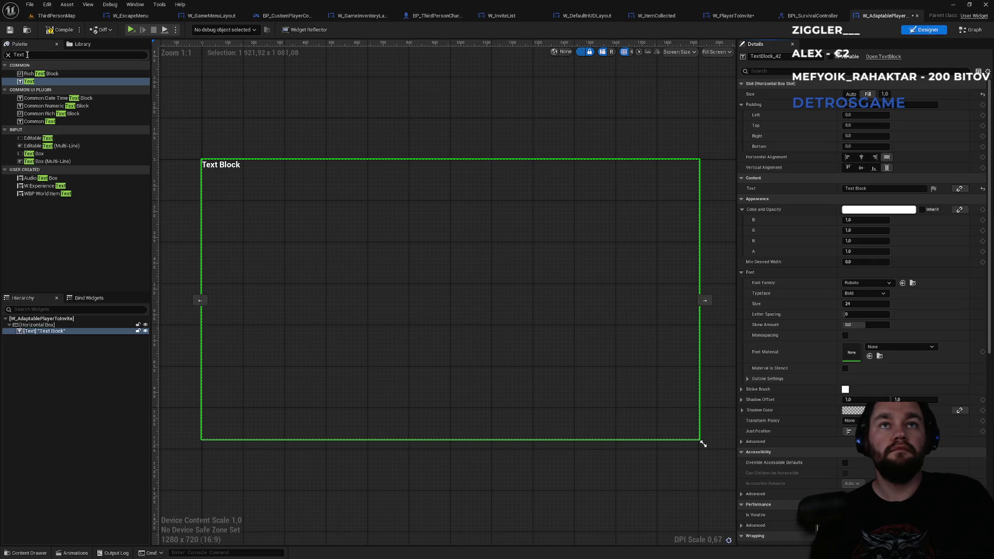
pyautogui.click(850, 94)
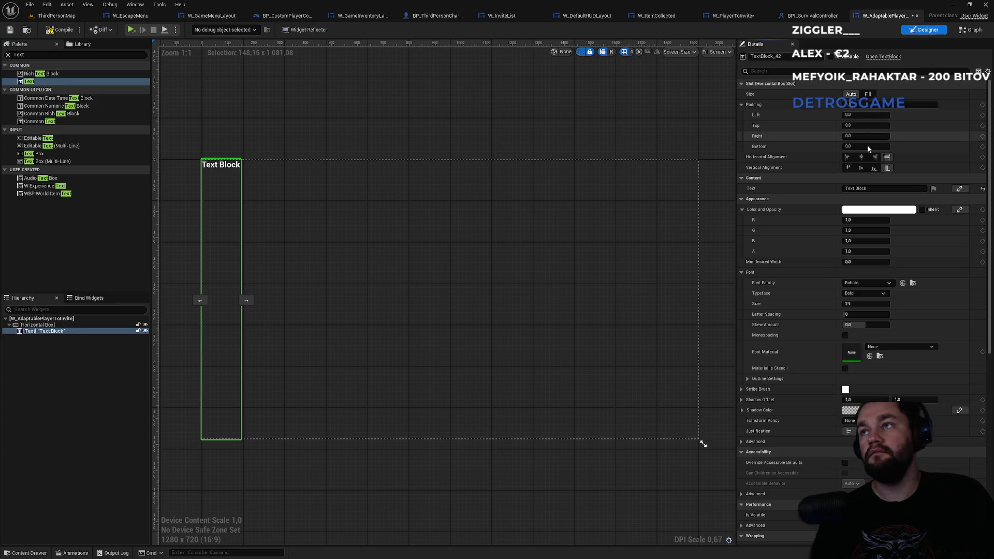
pyautogui.click(862, 158)
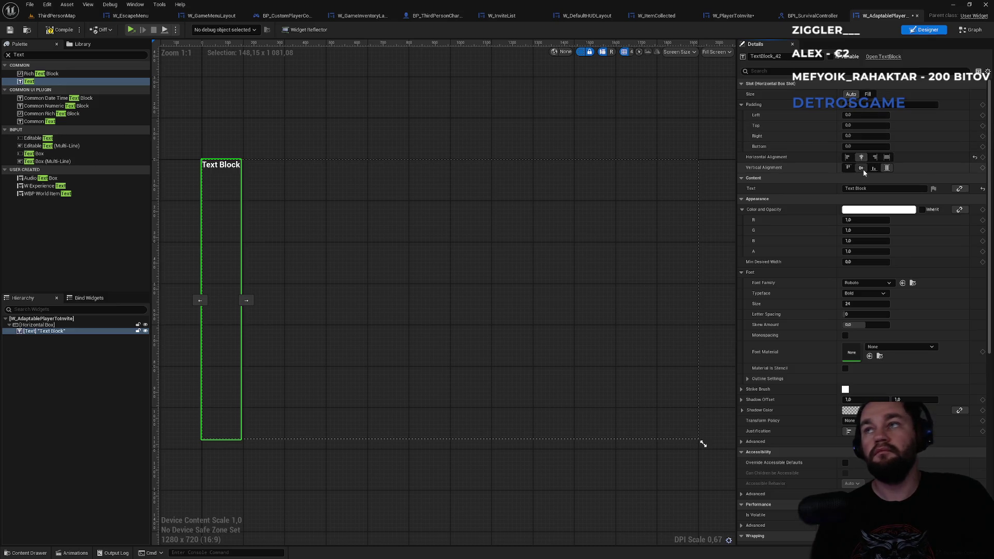
pyautogui.click(863, 169)
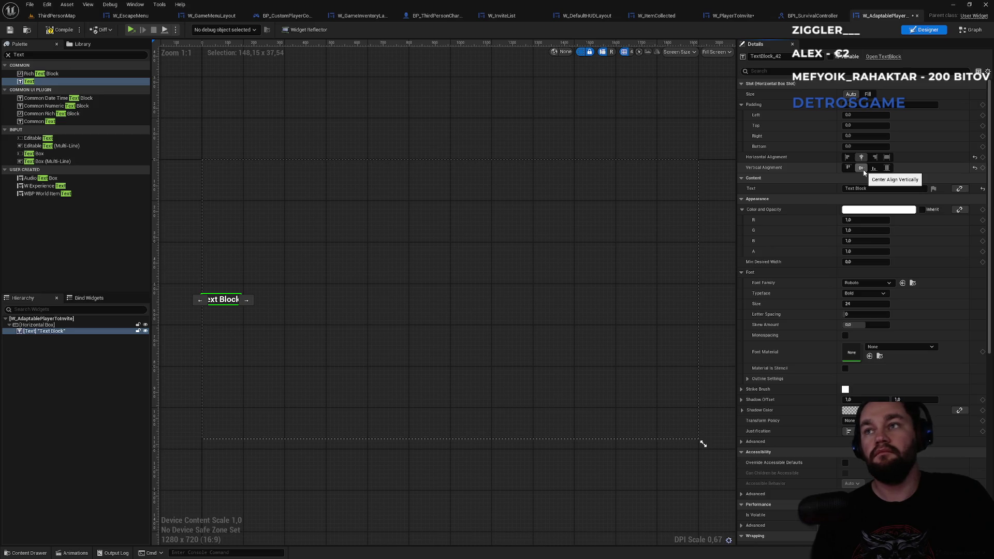
# - Preview the widget at Desired on Screen, then back at Fill Screen, keeping vertical centring
pyautogui.click(717, 51)
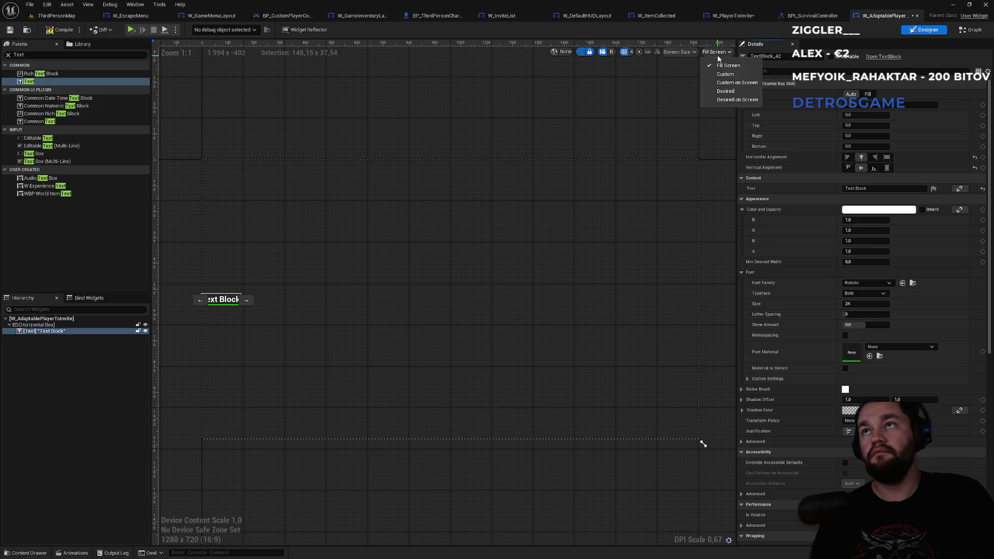
pyautogui.click(741, 99)
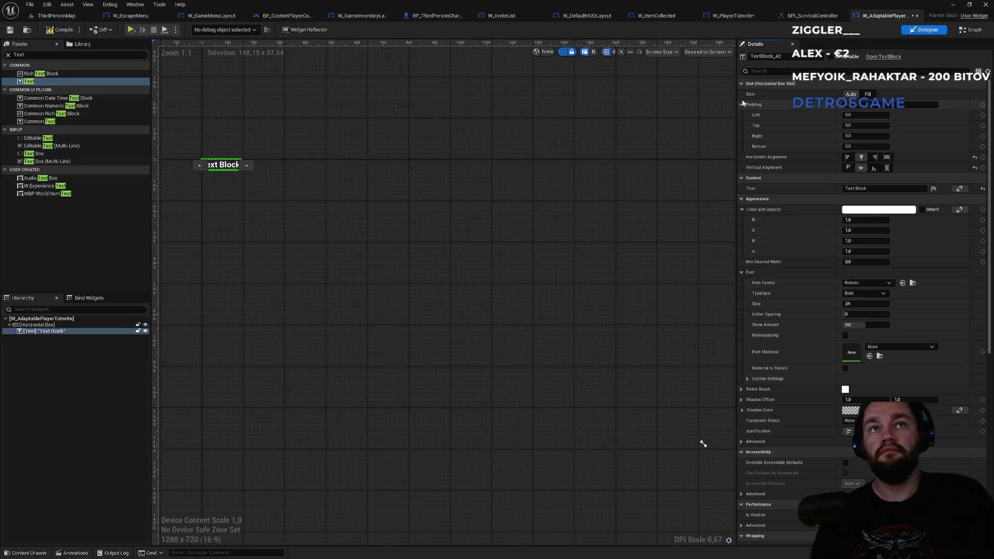
pyautogui.click(722, 53)
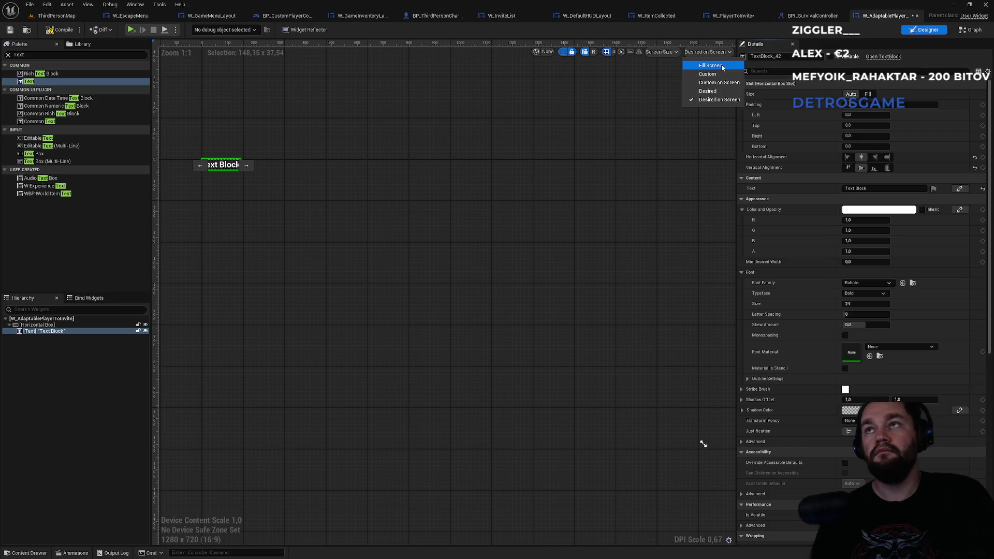
pyautogui.click(722, 66)
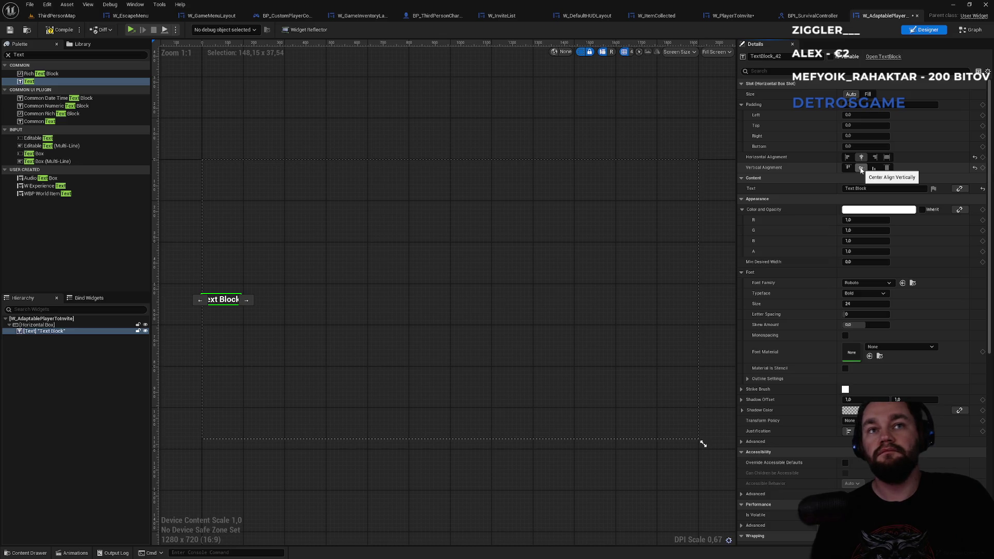
pyautogui.click(860, 168)
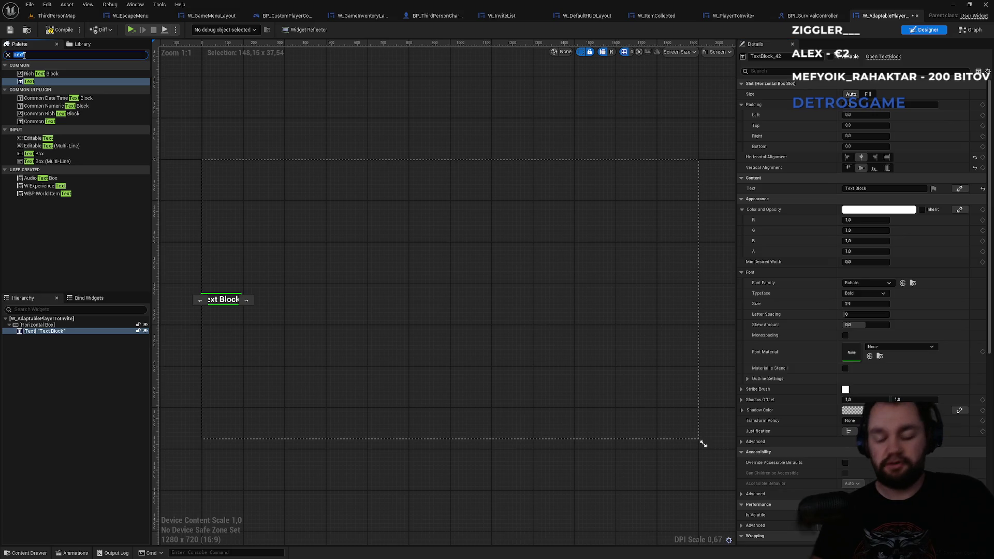
# - Add a Button after the Text Block, set to Fill, right-aligned and vertically centred
pyautogui.write('Button')
pyautogui.moveTo(31, 90)
pyautogui.mouseDown()
pyautogui.moveTo(69, 282)
pyautogui.moveTo(34, 334)
pyautogui.mouseUp()
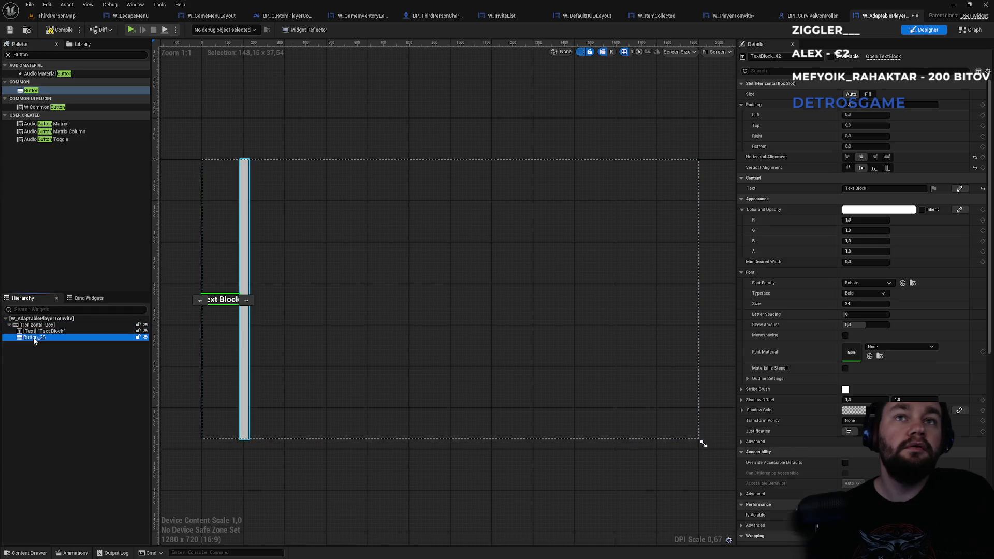
pyautogui.click(874, 158)
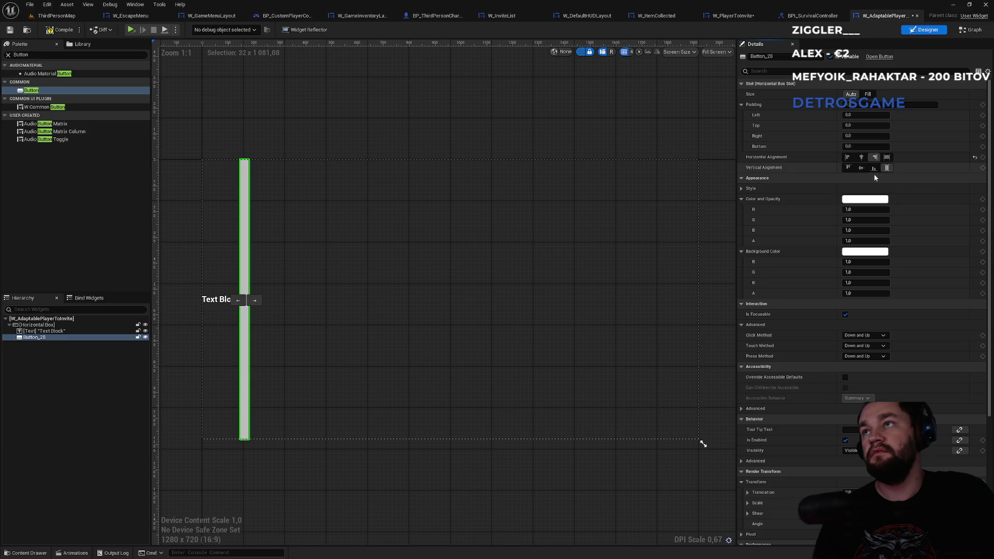
pyautogui.click(868, 95)
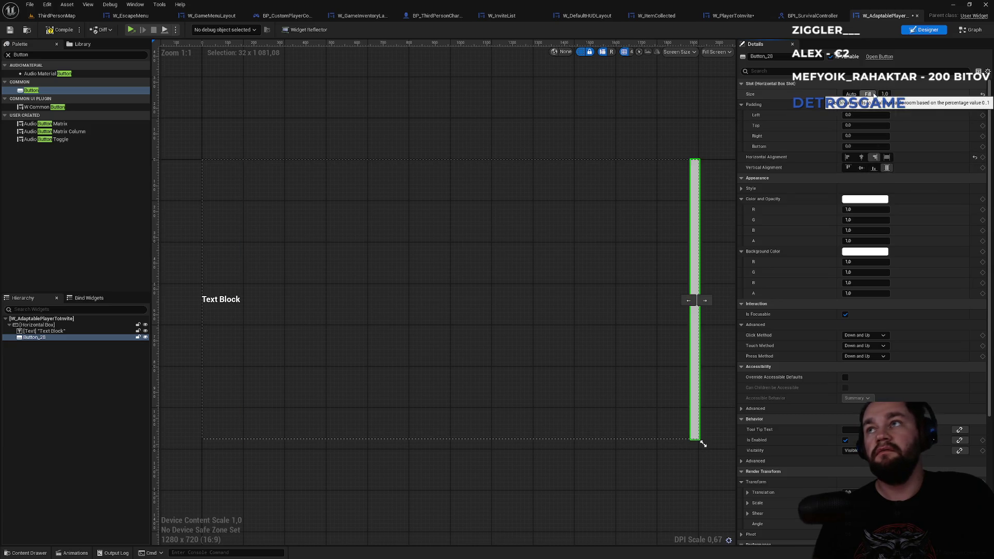
pyautogui.click(876, 168)
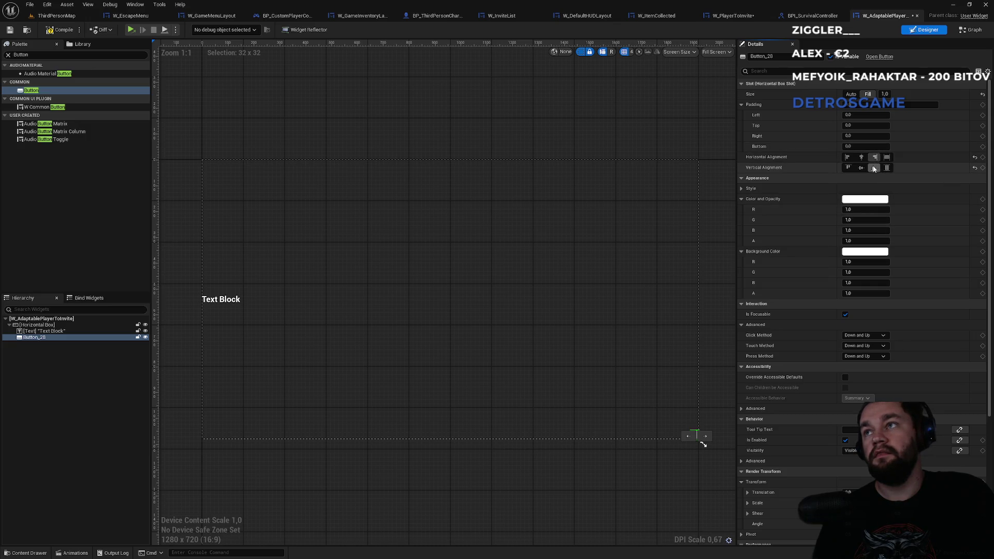
pyautogui.click(887, 168)
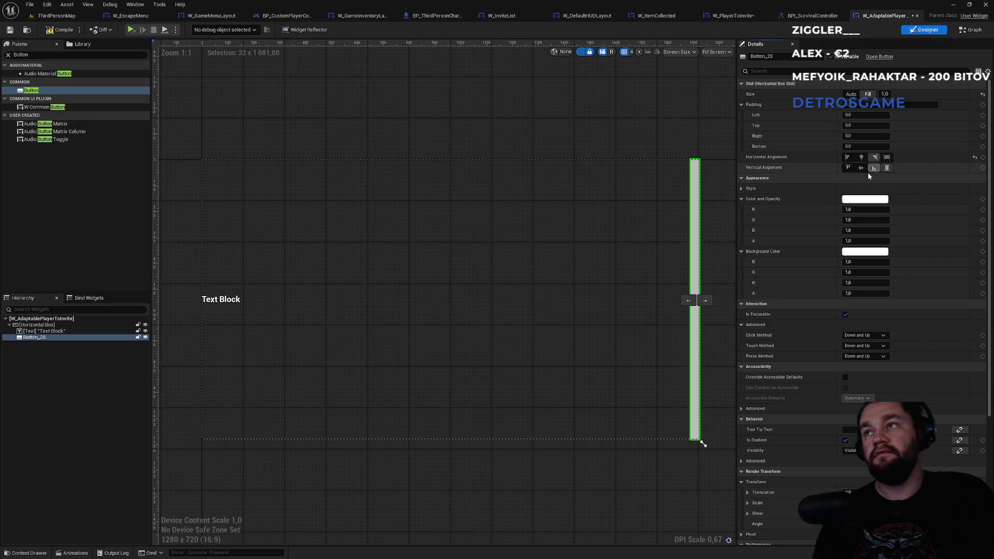
pyautogui.click(862, 158)
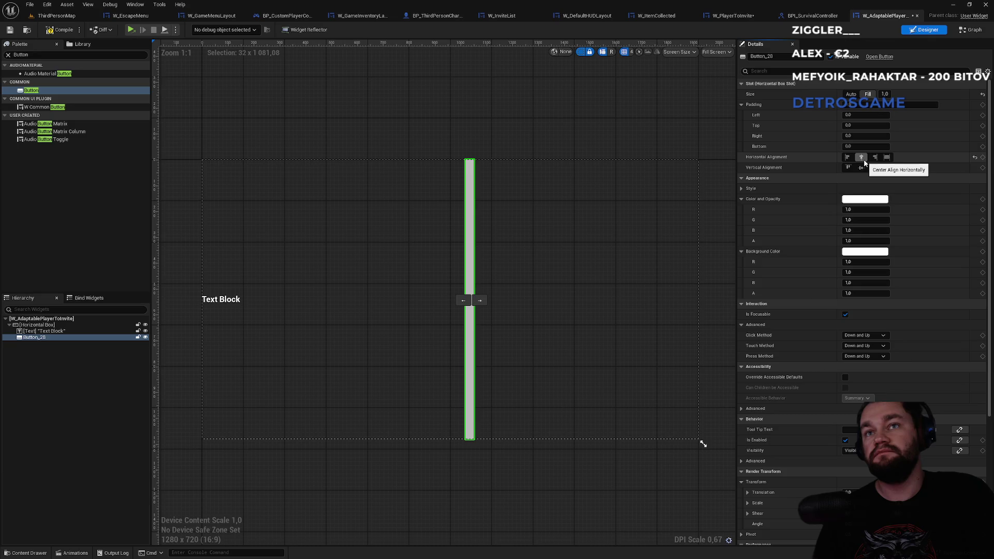
pyautogui.click(875, 158)
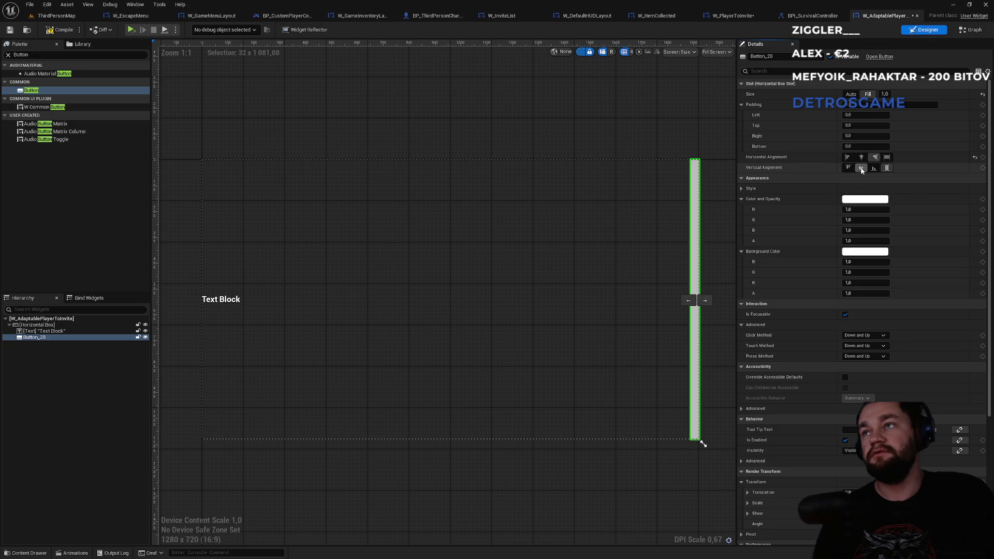
pyautogui.click(862, 168)
pyautogui.scroll(2, 659, 303)
pyautogui.scroll(-2, 659, 302)
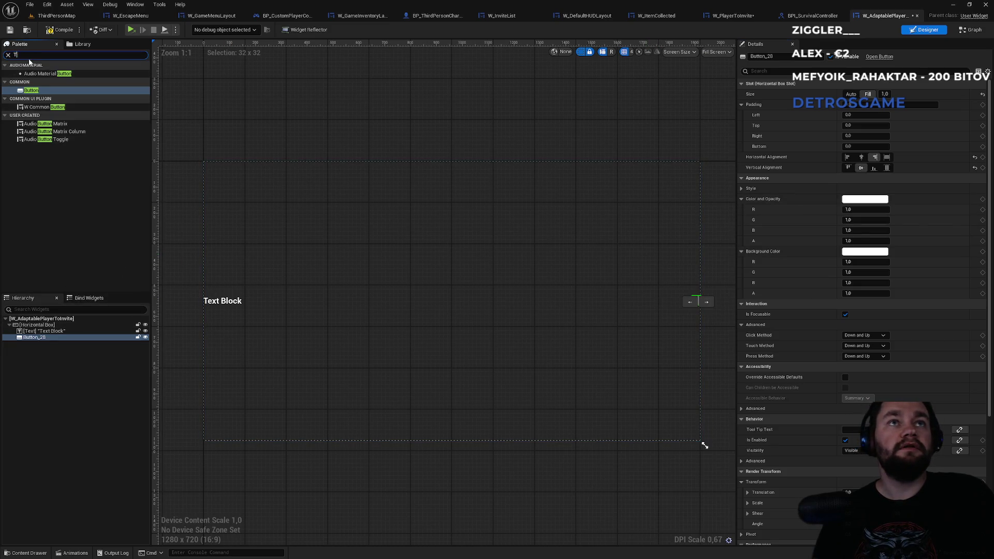
# - Put a Text label inside the button reading 'Invite'
pyautogui.moveTo(29, 81)
pyautogui.mouseDown()
pyautogui.moveTo(35, 345)
pyautogui.moveTo(37, 338)
pyautogui.mouseUp()
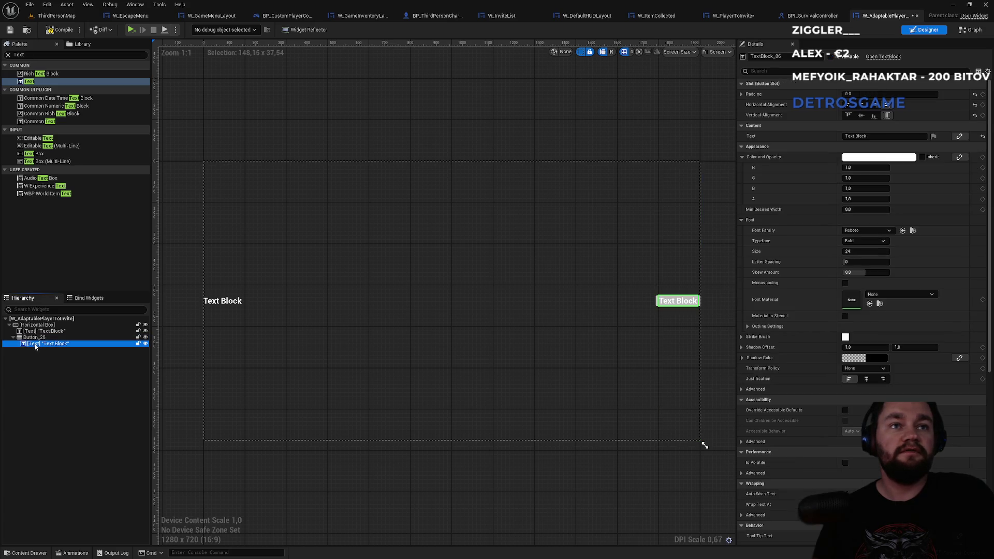
pyautogui.doubleClick(856, 136)
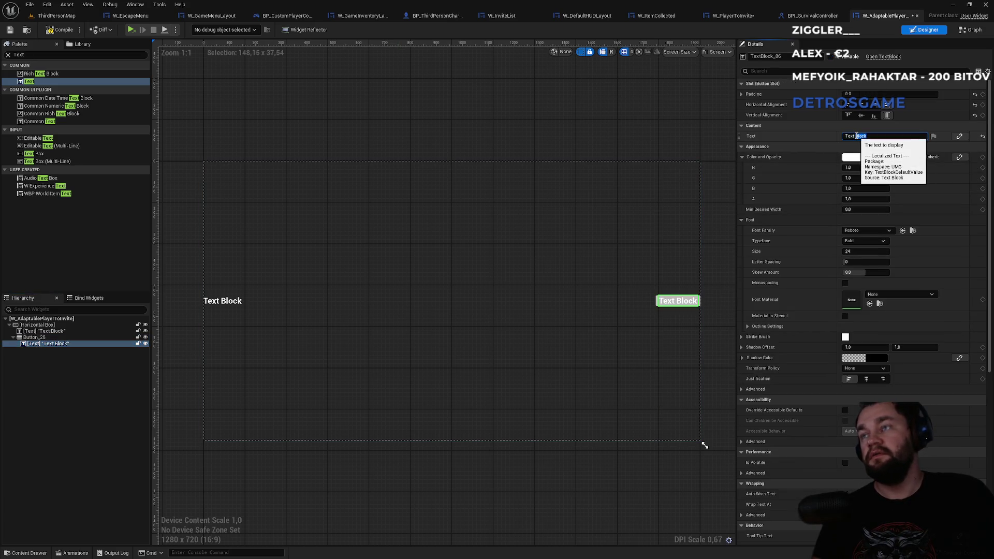
pyautogui.write('Invite')
pyautogui.press('Return')
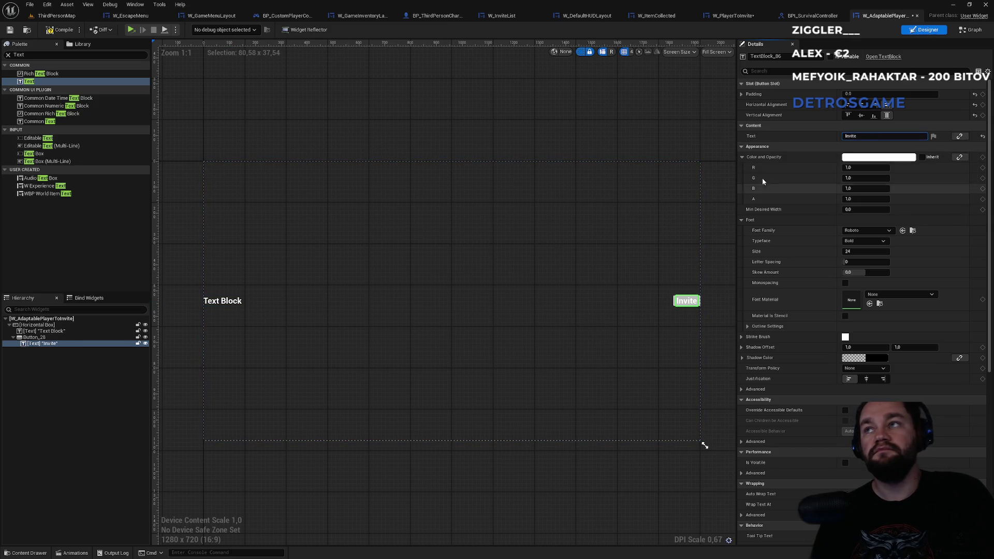
# - Try a right padding of 10 on the label, reset it to 0, and check the button's padding
pyautogui.click(740, 95)
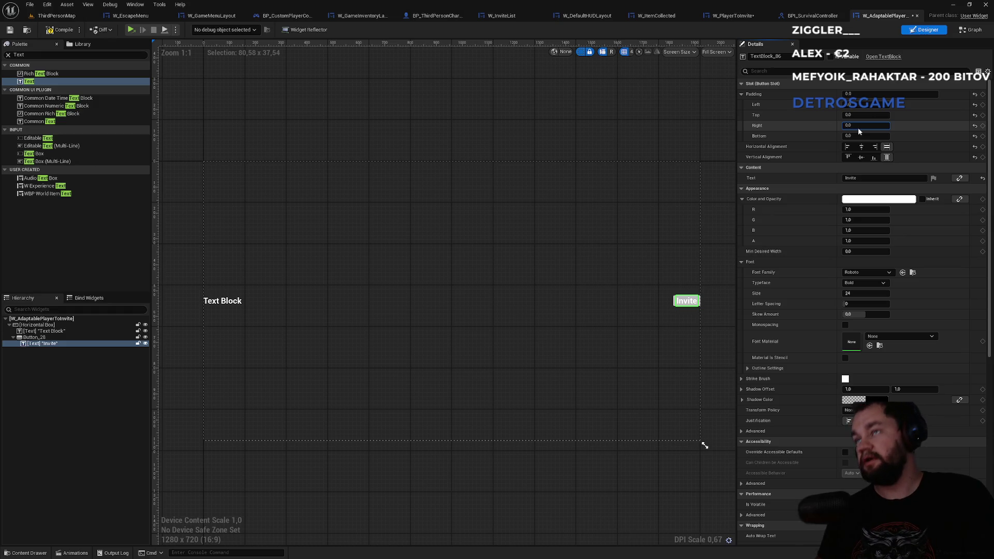
pyautogui.write('0')
pyautogui.press('Return')
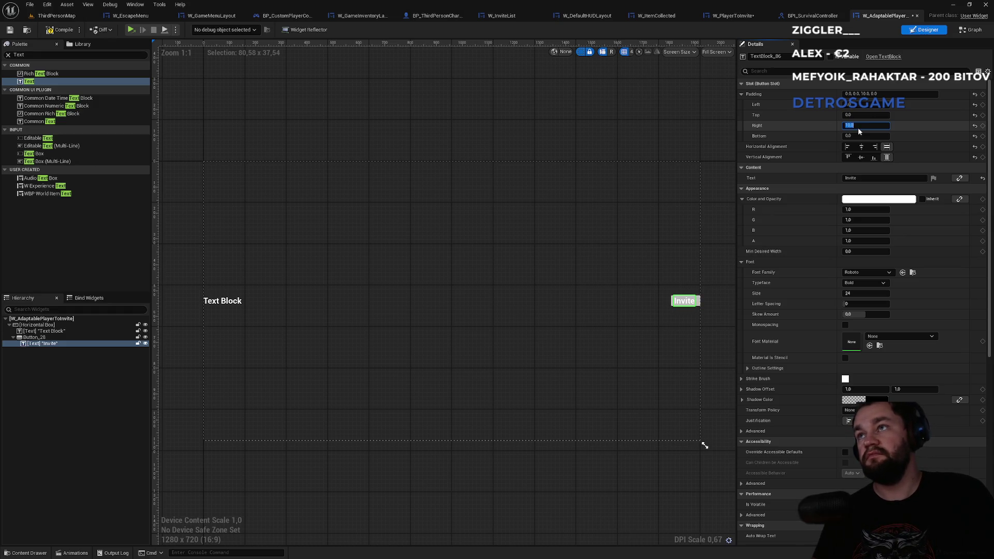
pyautogui.write('0')
pyautogui.press('Return')
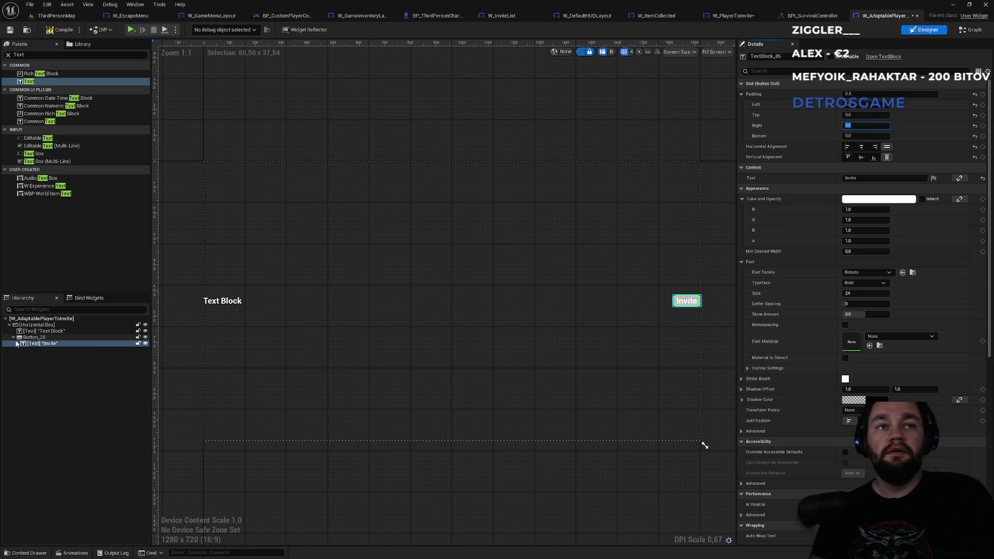
pyautogui.click(32, 337)
pyautogui.click(869, 135)
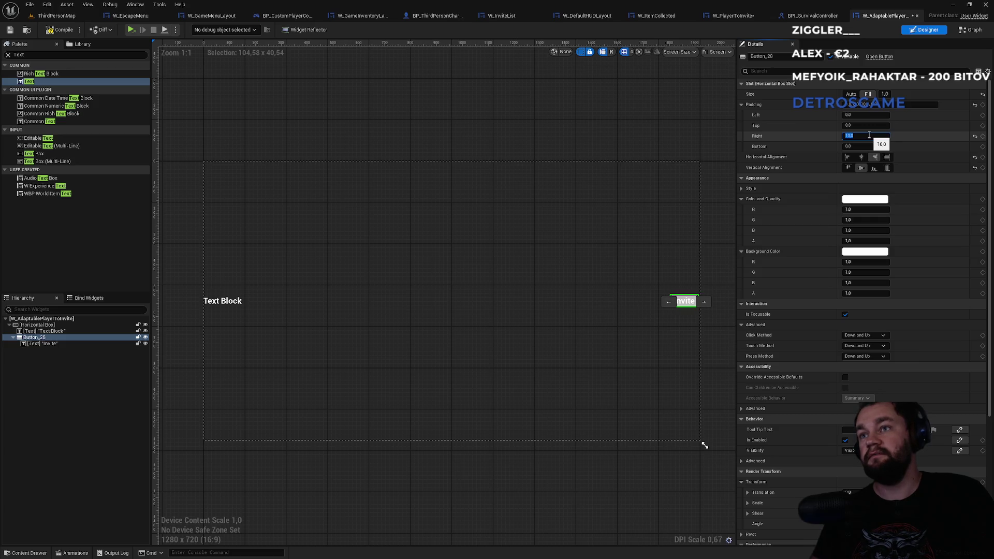
pyautogui.click(711, 280)
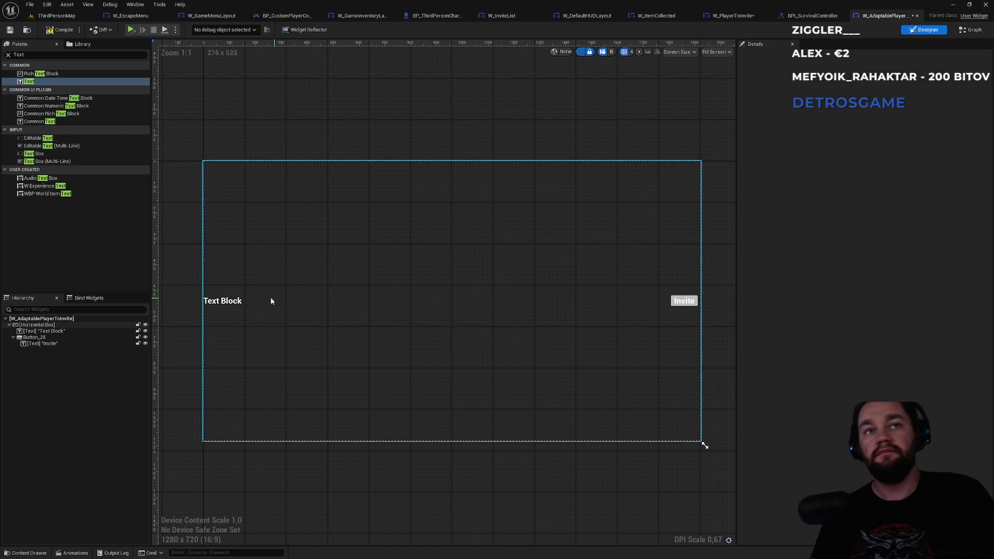
# - Select the player-name Text Block and try top-left alignment options
pyautogui.click(223, 300)
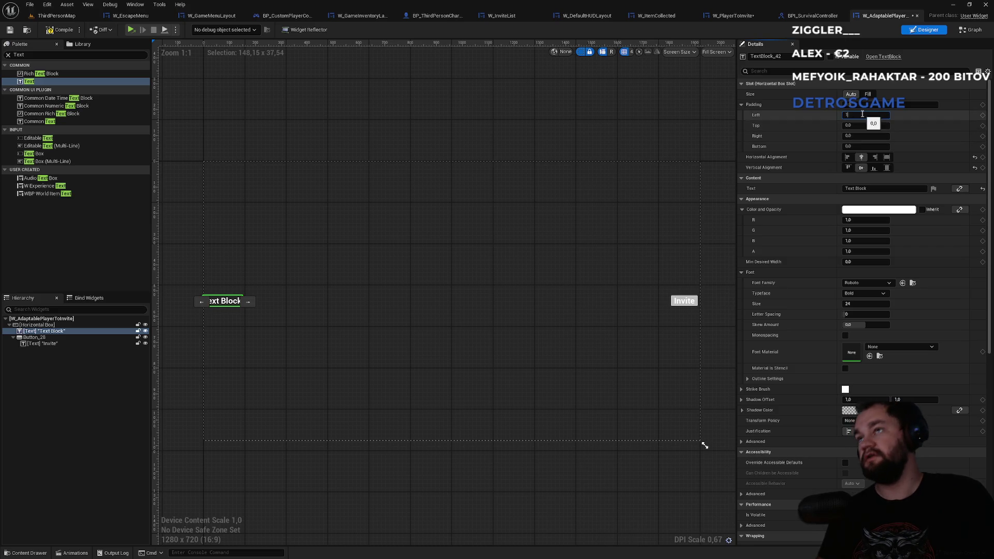
pyautogui.click(369, 123)
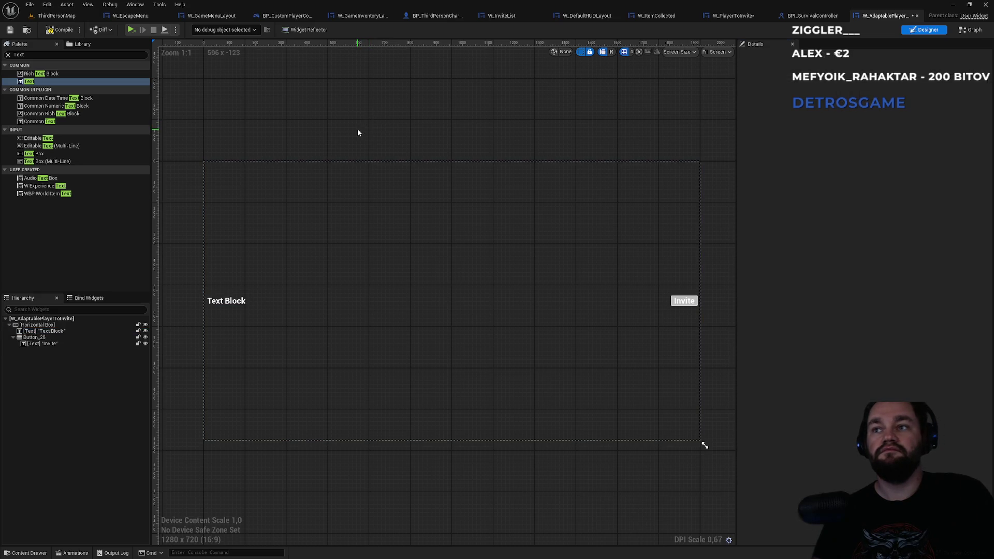
pyautogui.click(235, 302)
pyautogui.click(847, 157)
pyautogui.click(848, 168)
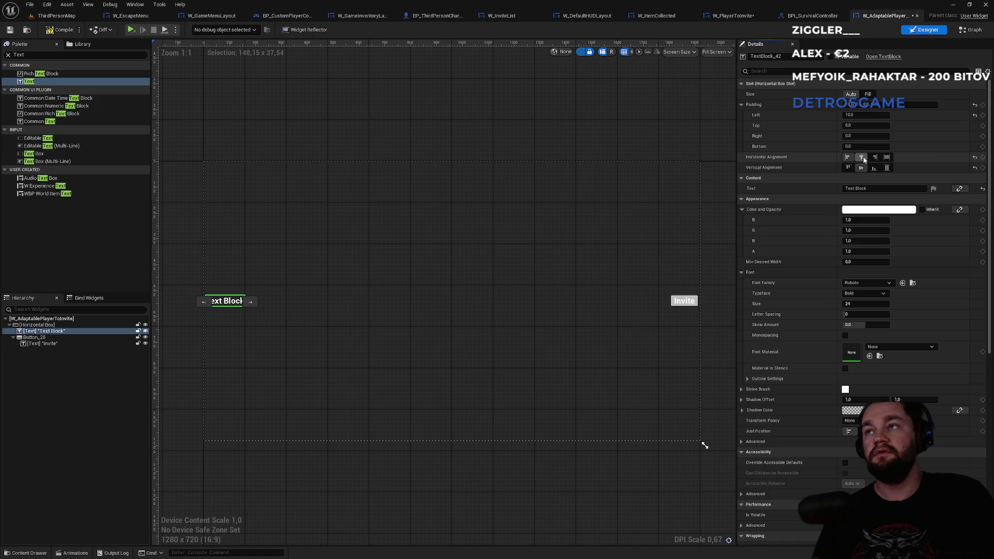
pyautogui.click(849, 162)
# - Set the name text to Fill, left-aligned and vertically centred, then compile
pyautogui.click(860, 157)
pyautogui.click(860, 167)
pyautogui.click(867, 94)
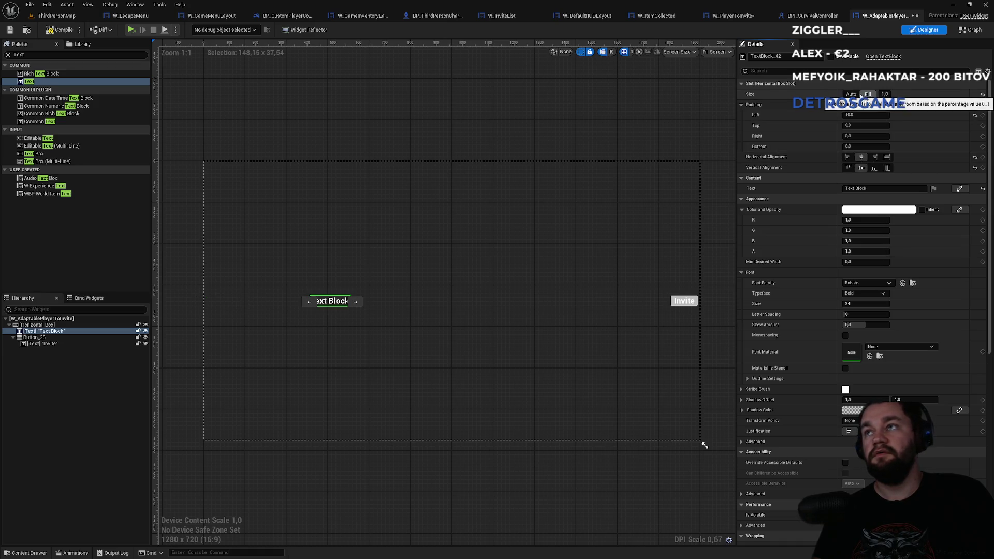
pyautogui.click(848, 158)
pyautogui.click(849, 168)
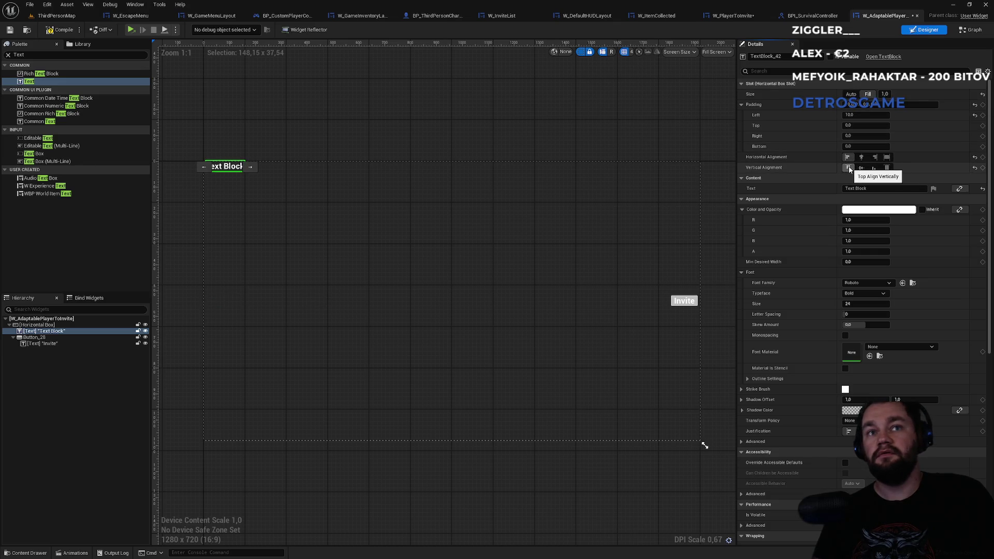
pyautogui.click(859, 168)
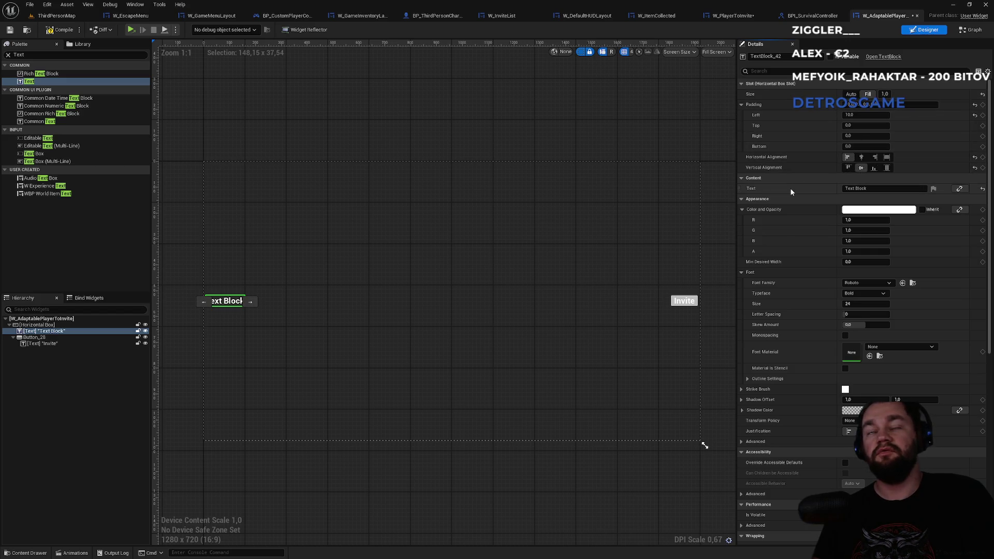
pyautogui.click(58, 31)
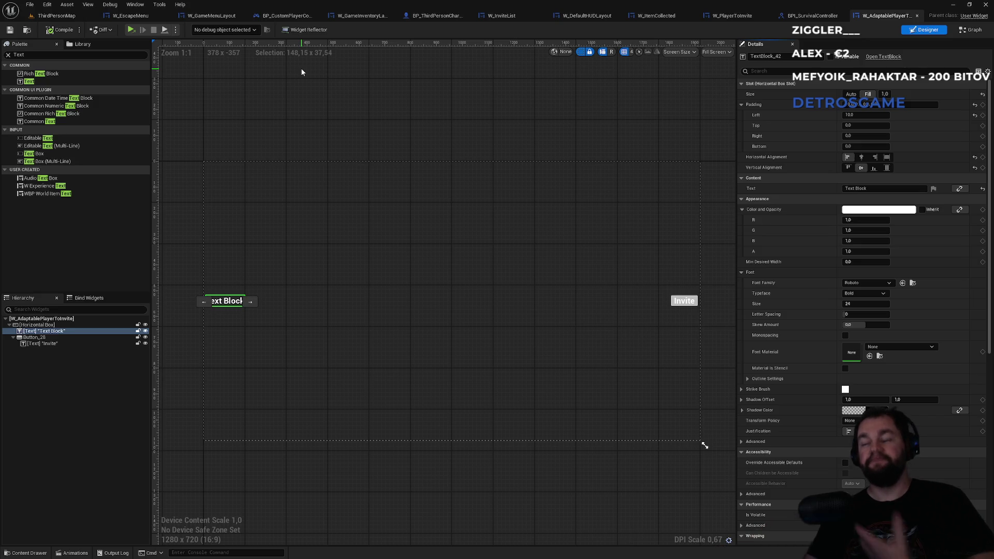
# - Review BPI_SurvivalController and W_PlayerToInvite, then open W_InviteList's event graph
pyautogui.click(811, 18)
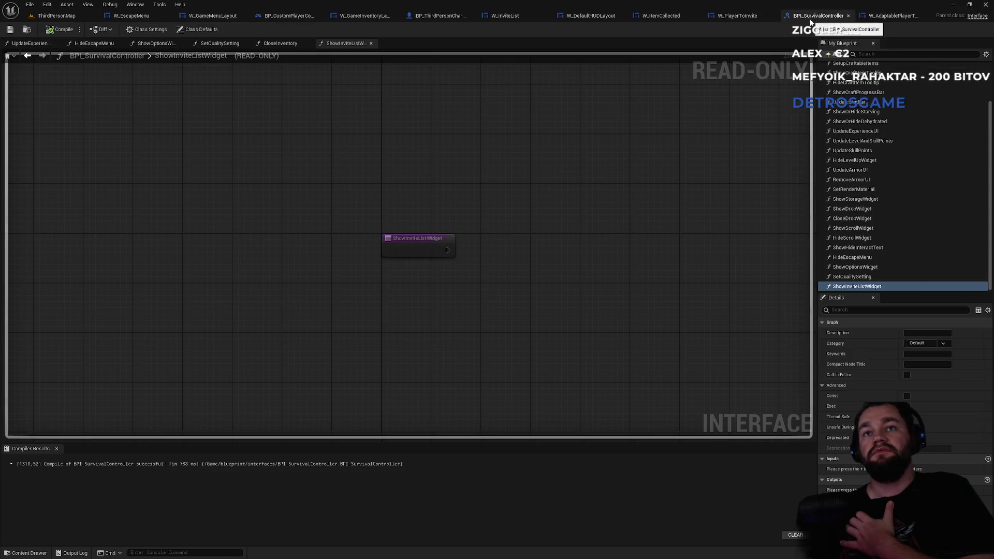
pyautogui.click(737, 16)
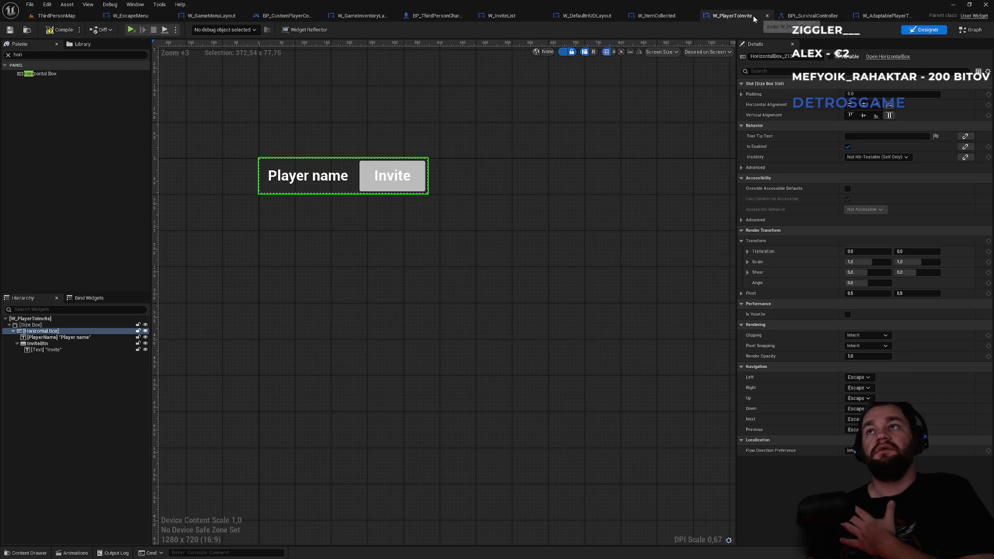
pyautogui.click(811, 16)
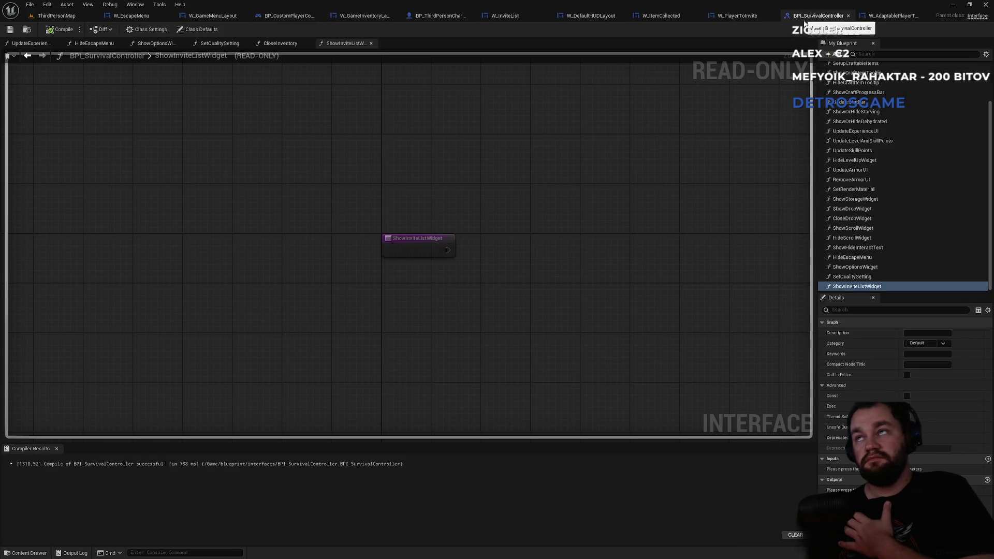
pyautogui.click(878, 18)
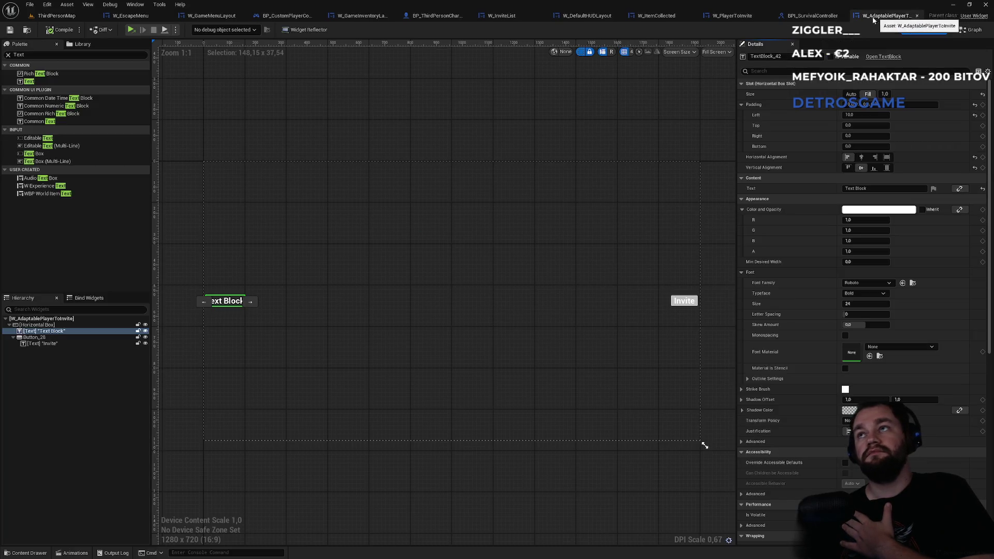
pyautogui.click(815, 23)
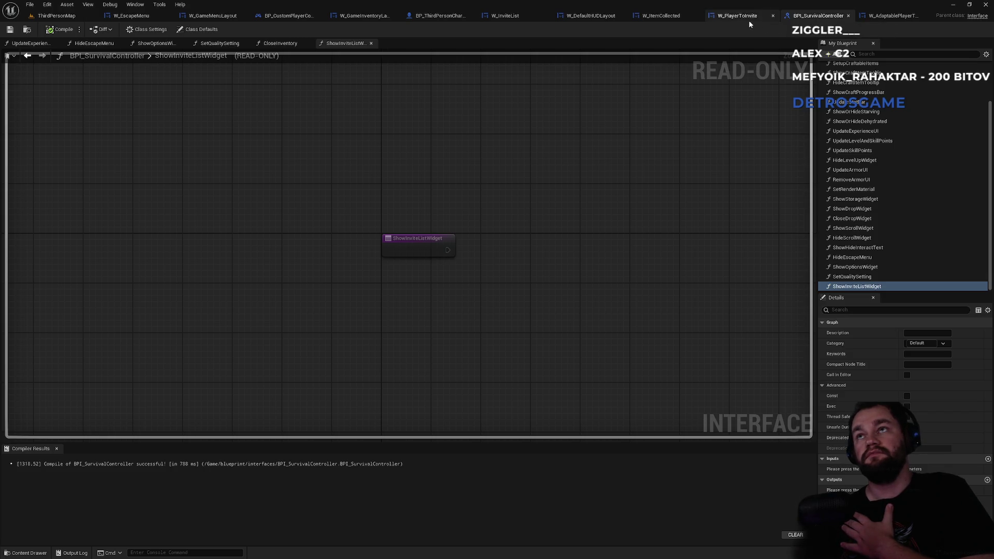
pyautogui.click(505, 16)
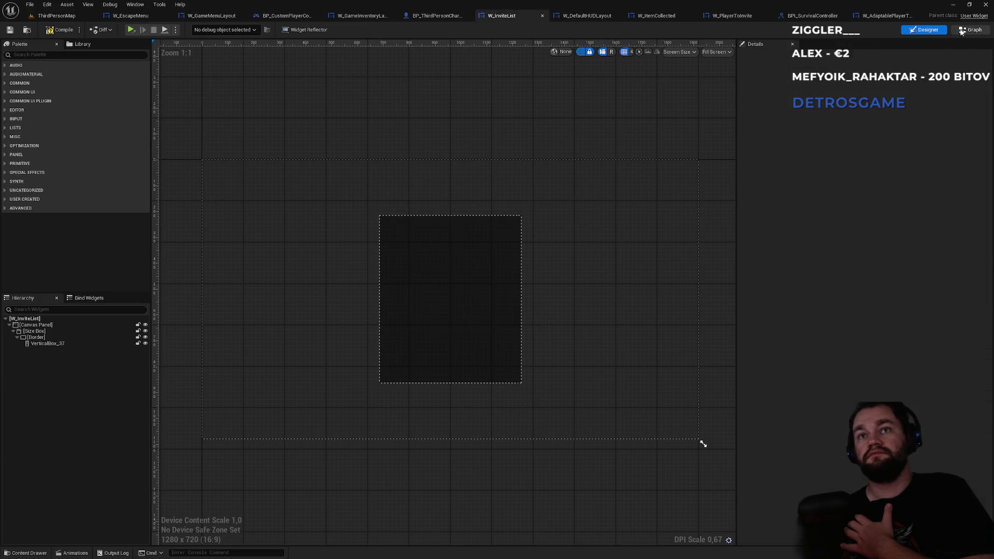
pyautogui.click(963, 30)
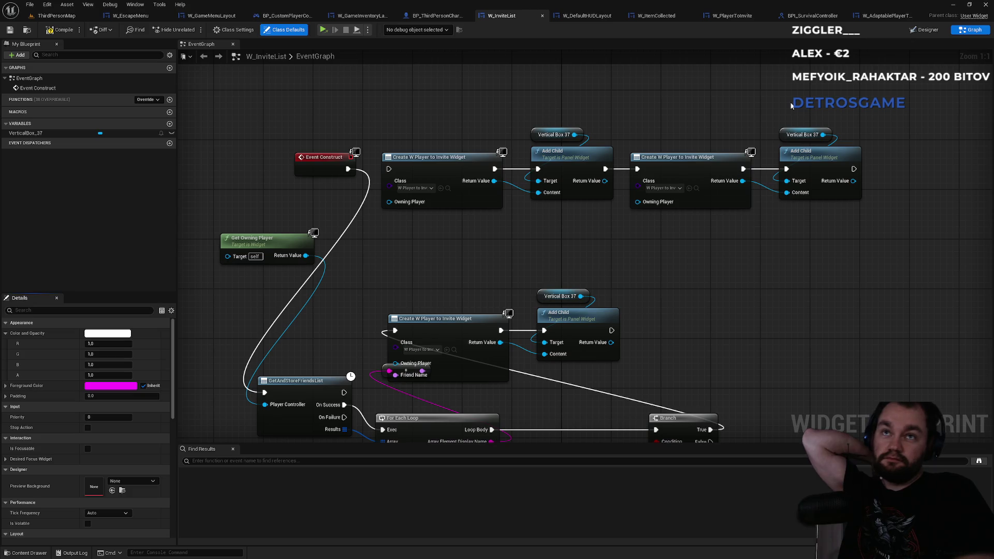
# - Wire Event Construct into the first Create Widget node, spawning W_AdaptablePlayerToInvite
pyautogui.keyDown('alt'); pyautogui.click(368, 181); pyautogui.keyUp('alt')
pyautogui.moveTo(348, 169); pyautogui.dragTo(389, 169)
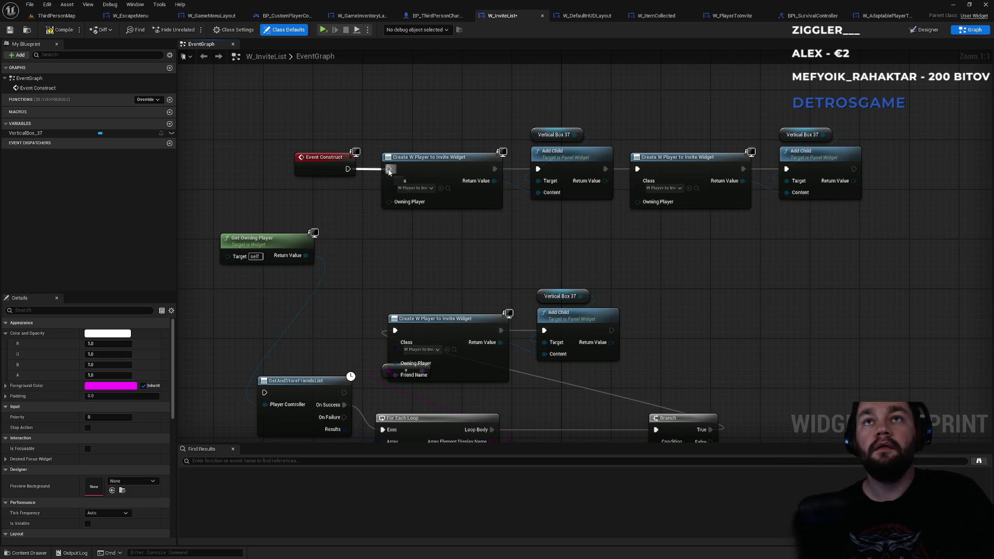
pyautogui.click(420, 187)
pyautogui.write('adap')
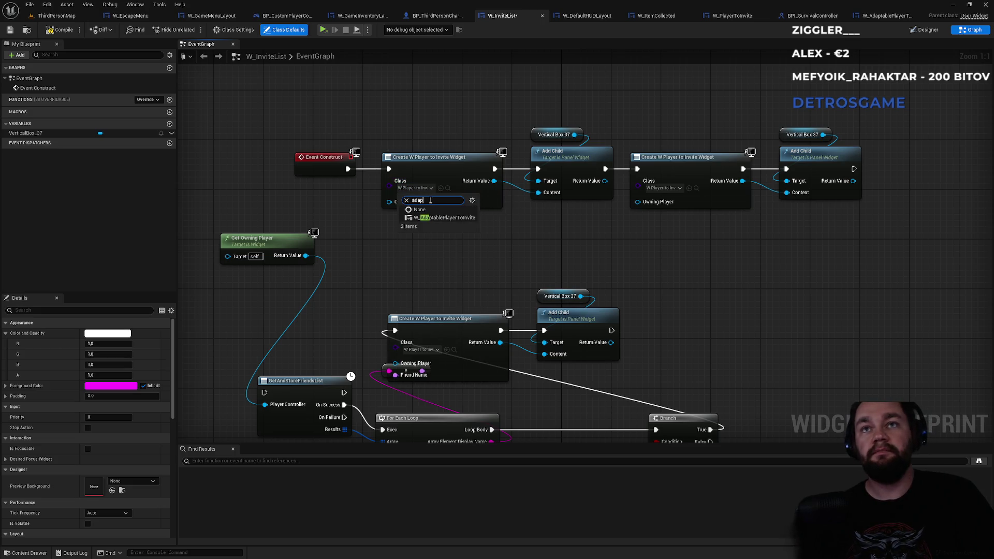
pyautogui.click(461, 220)
# - Set the second Create Widget node's class to W_AdaptablePlayerToInvite and return to ThirdPersonMap
pyautogui.click(663, 188)
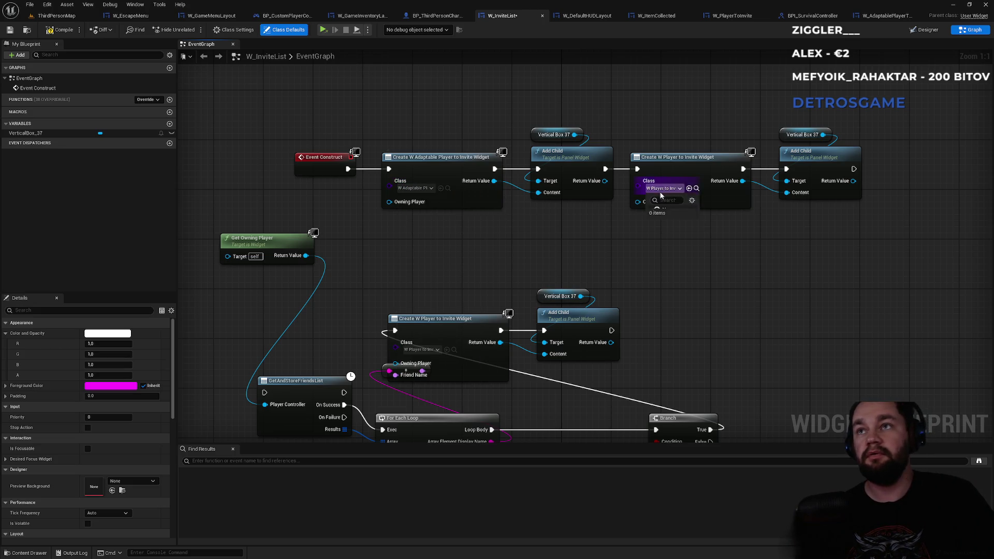
pyautogui.write('t')
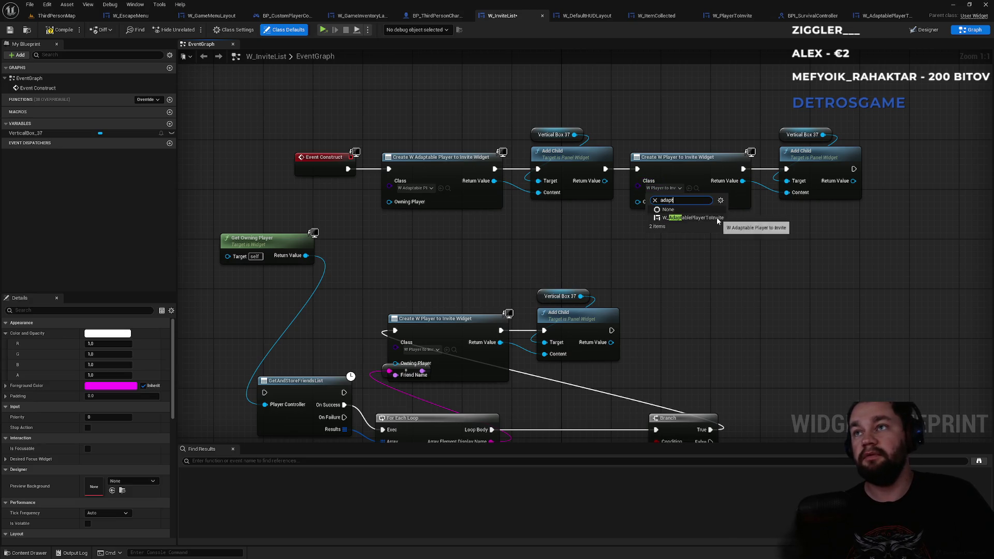
pyautogui.click(717, 219)
pyautogui.click(54, 16)
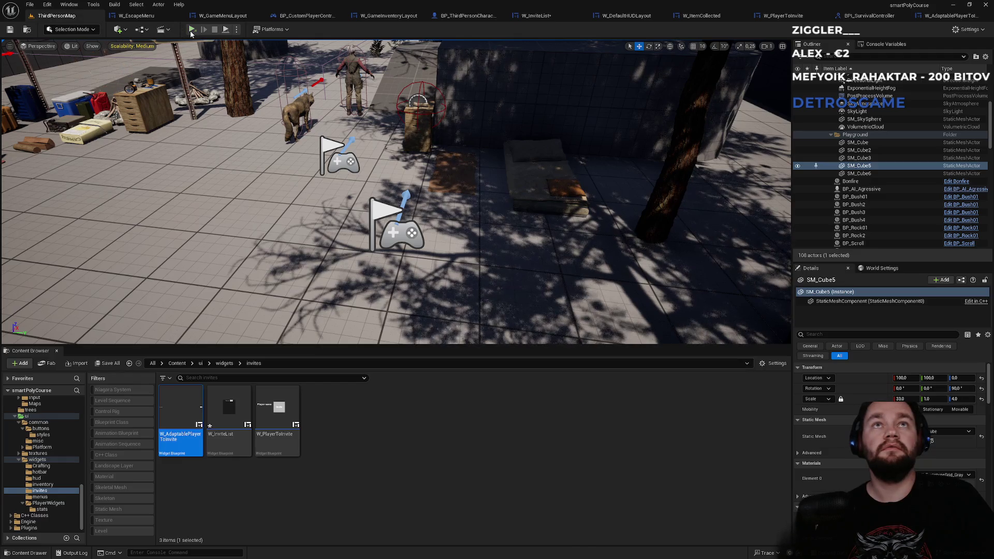
# - Play-test, open the invite list from the pause menu, then stop the session
pyautogui.click(236, 29)
pyautogui.click(270, 70)
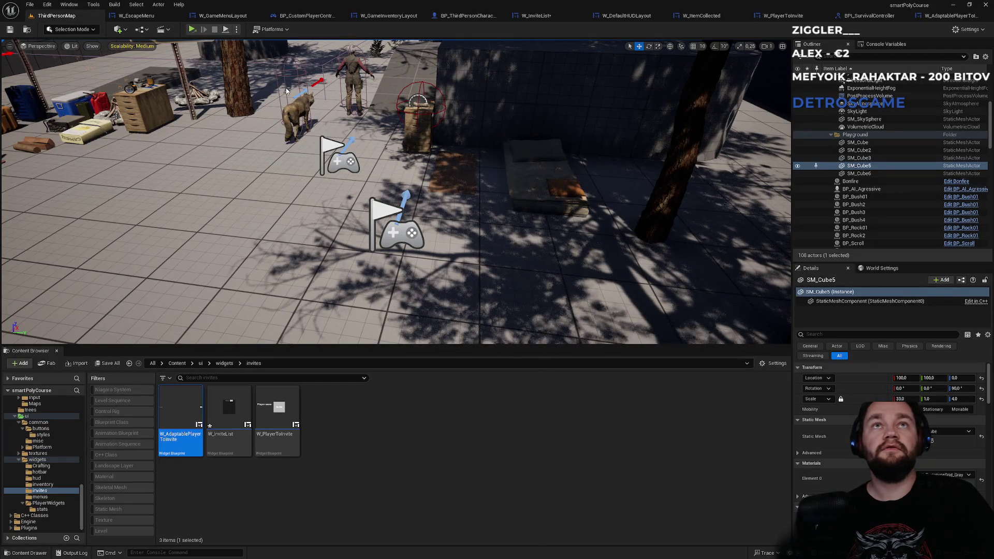
pyautogui.press('Escape')
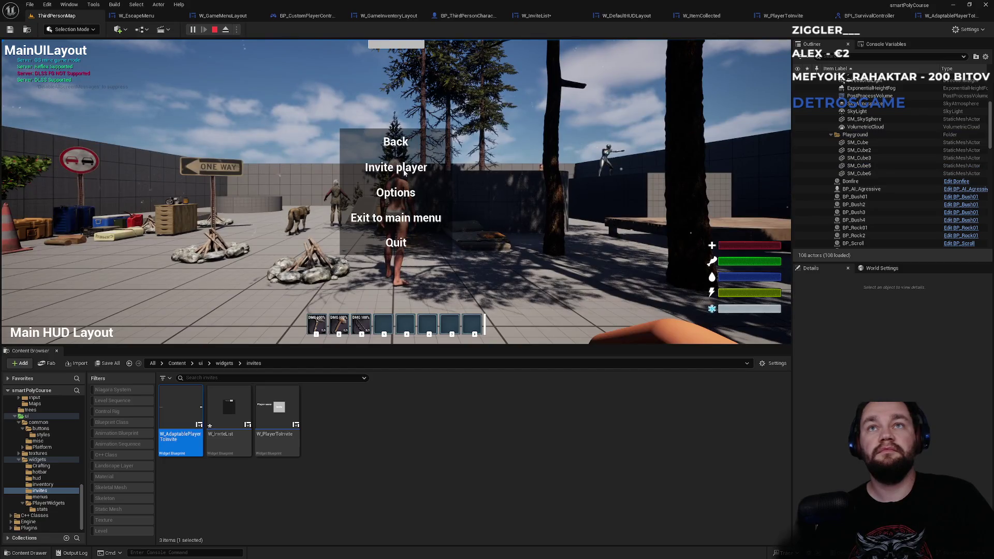
pyautogui.click(408, 169)
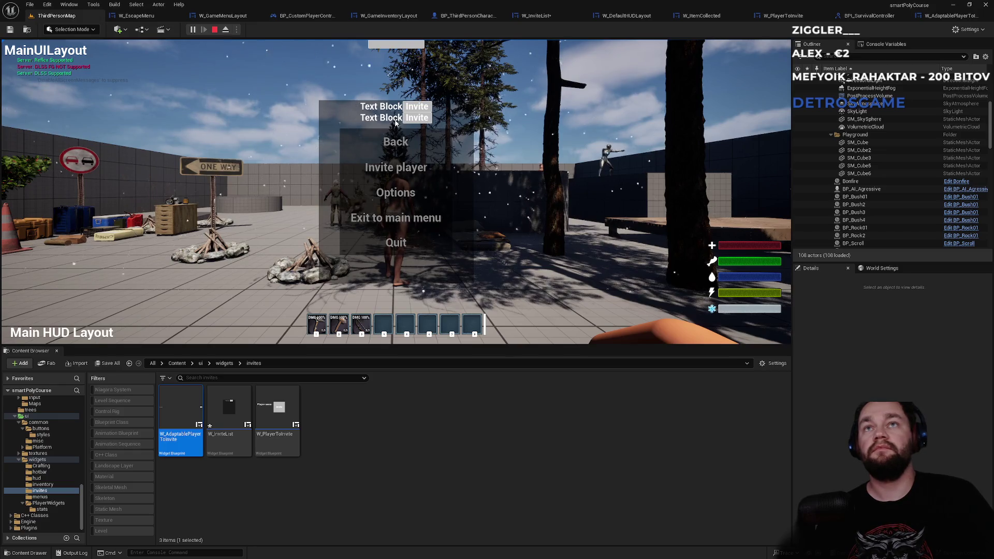
pyautogui.press('Escape')
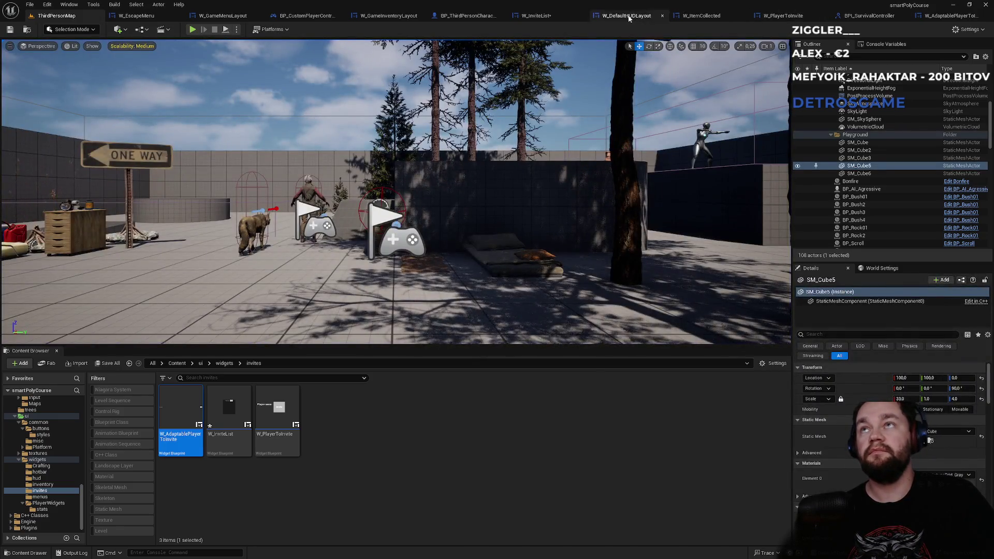
# - Look through W_DefaultHUDLayout, W_ItemCollected and W_PlayerToInvite, ending on W_InviteList's event graph
pyautogui.click(626, 15)
pyautogui.click(699, 15)
pyautogui.click(655, 19)
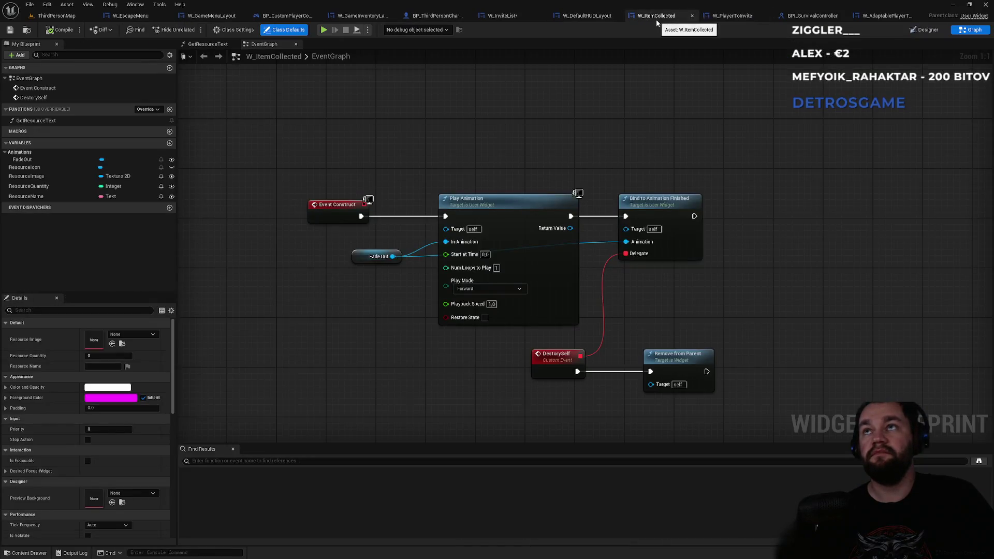
pyautogui.click(591, 15)
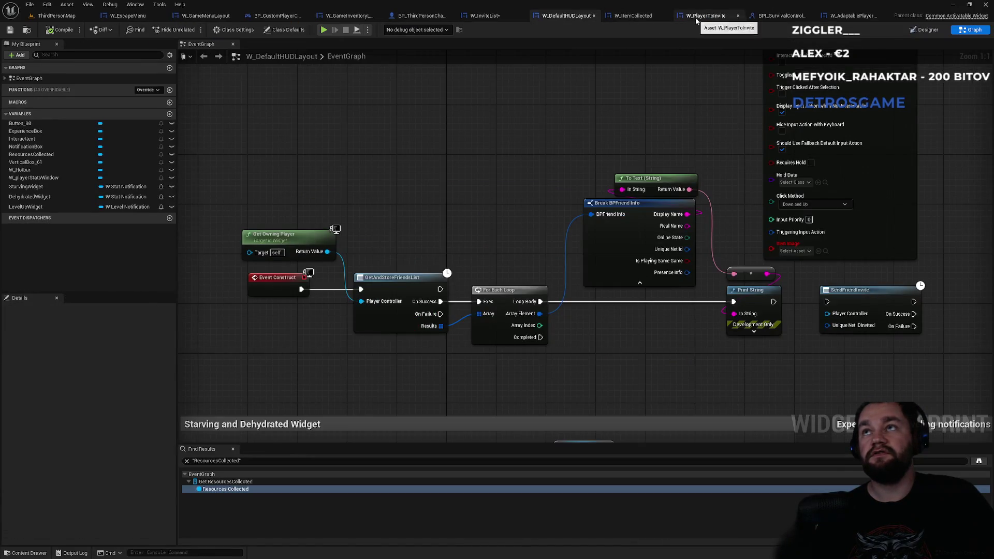
pyautogui.click(694, 17)
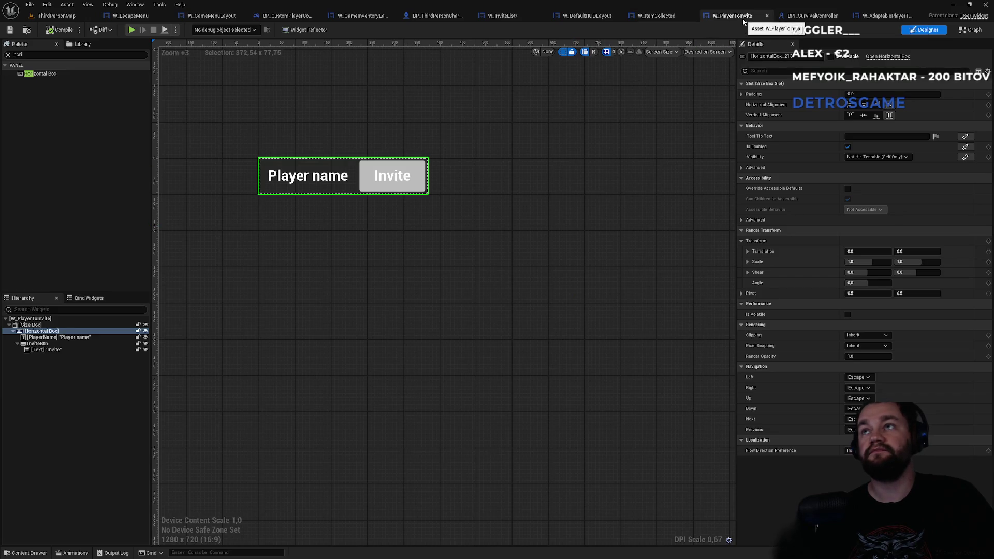
pyautogui.click(647, 16)
pyautogui.click(503, 16)
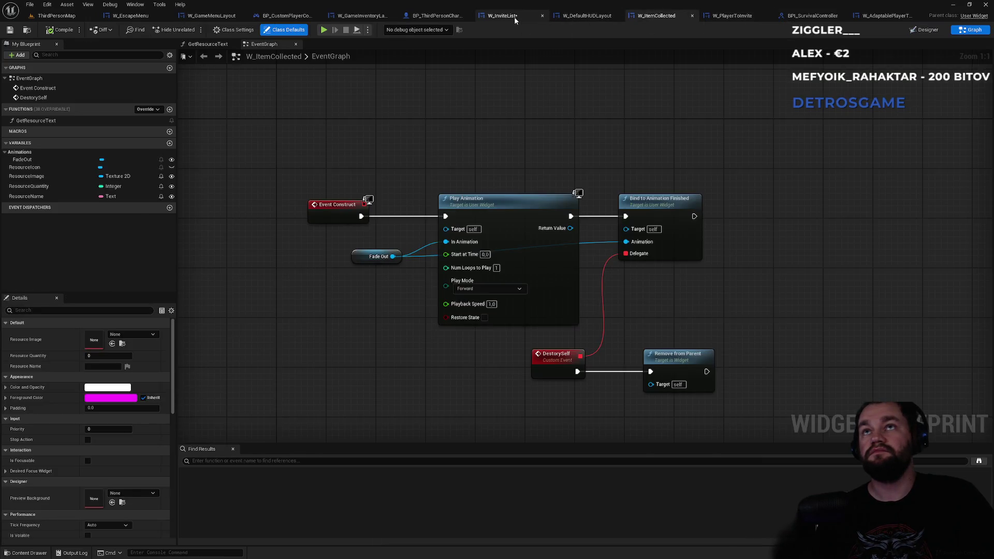
# - Make W_InviteList's vertical box stretch across the whole border
pyautogui.click(919, 33)
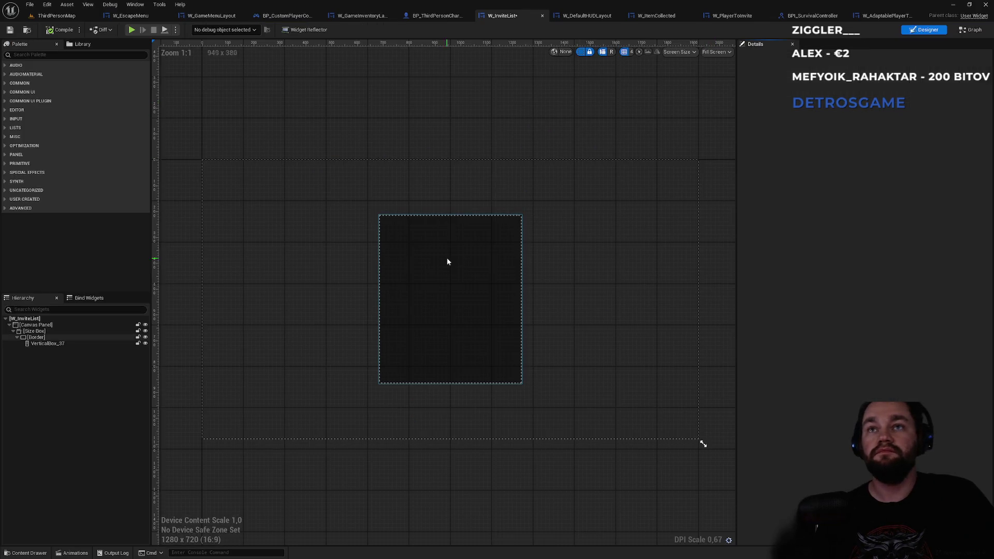
pyautogui.click(79, 344)
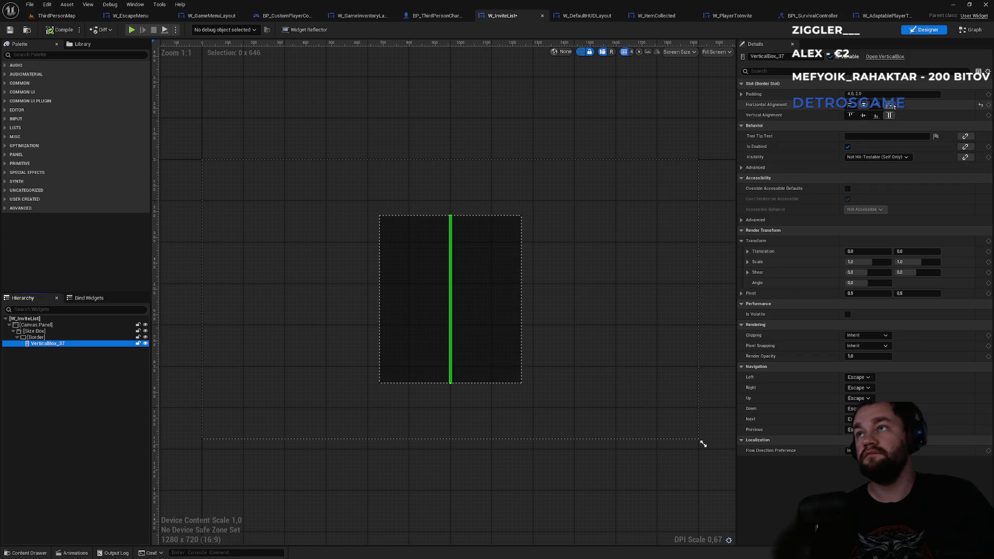
pyautogui.click(889, 105)
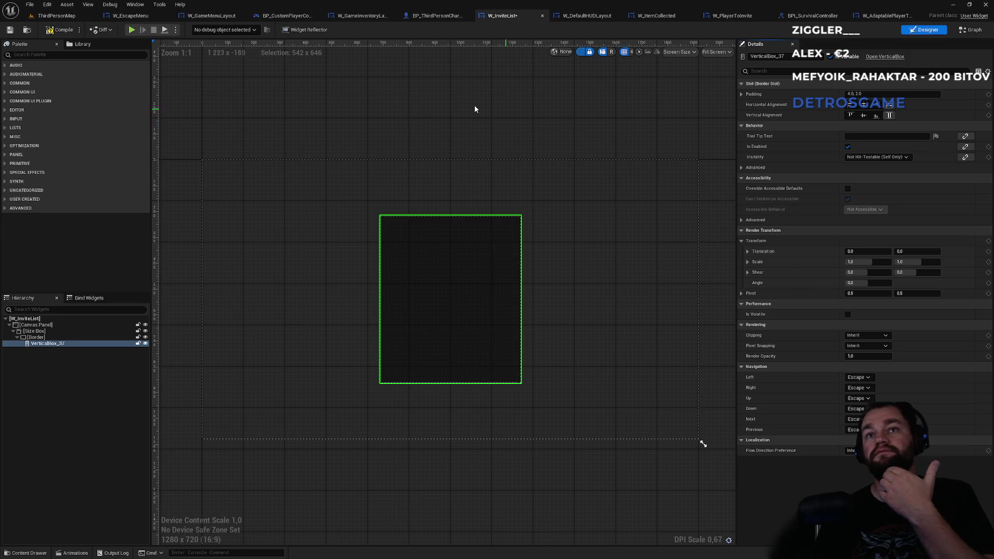
# - Play-test in ThirdPersonMap, open the invite list, try an Invite button, then stop
pyautogui.click(68, 16)
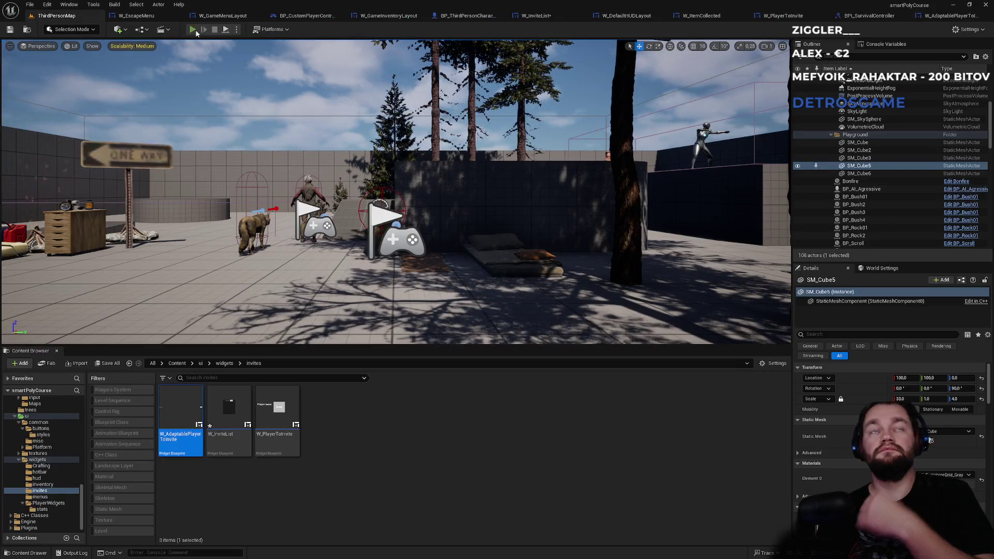
pyautogui.click(193, 29)
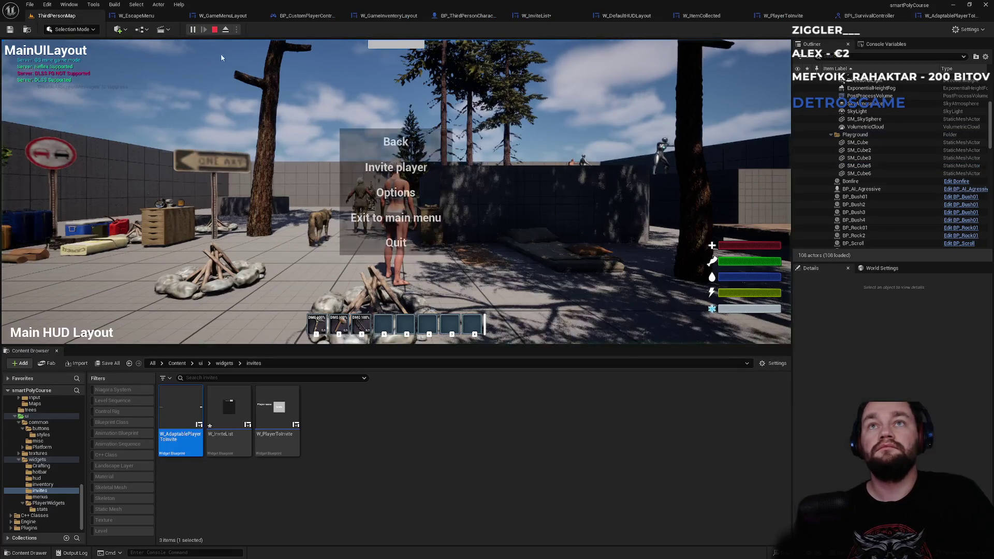
pyautogui.click(403, 171)
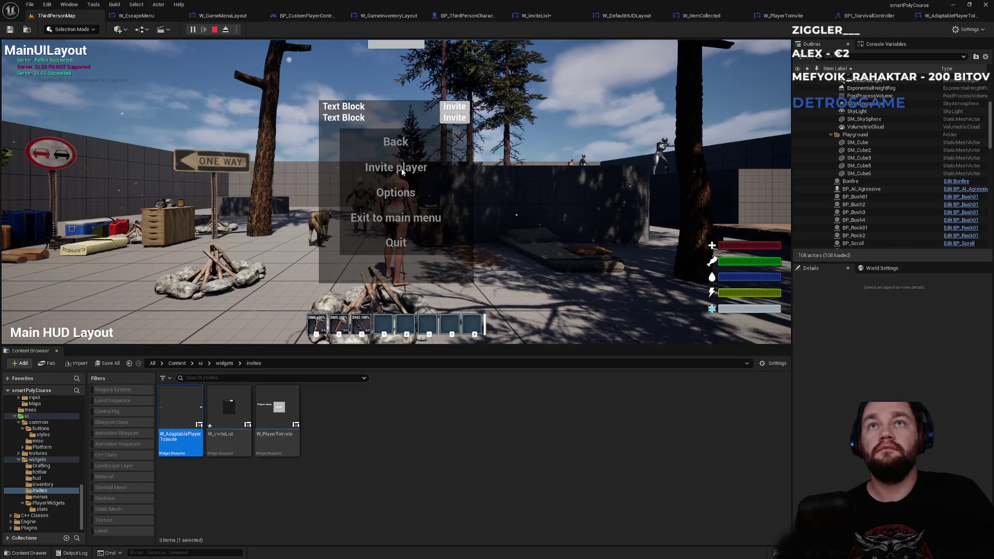
pyautogui.click(461, 116)
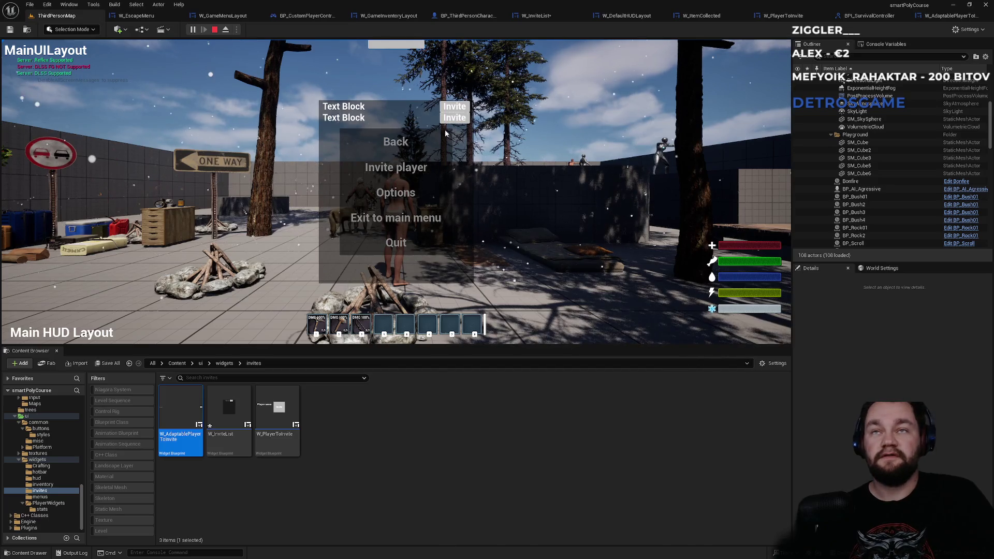
pyautogui.press('Escape')
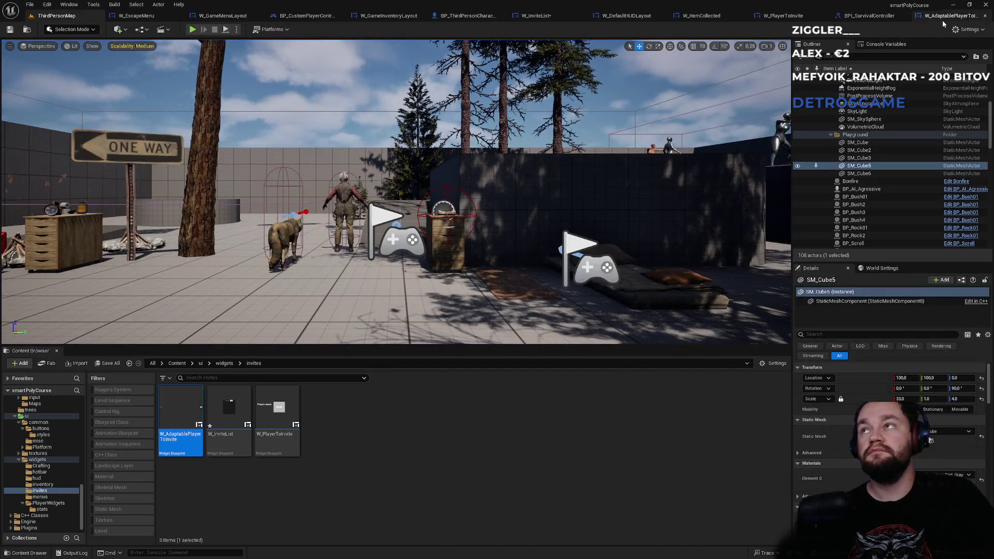
# - Inspect the W_AdaptablePlayerToInvite hierarchy: horizontal box, Text Block and root
pyautogui.click(944, 16)
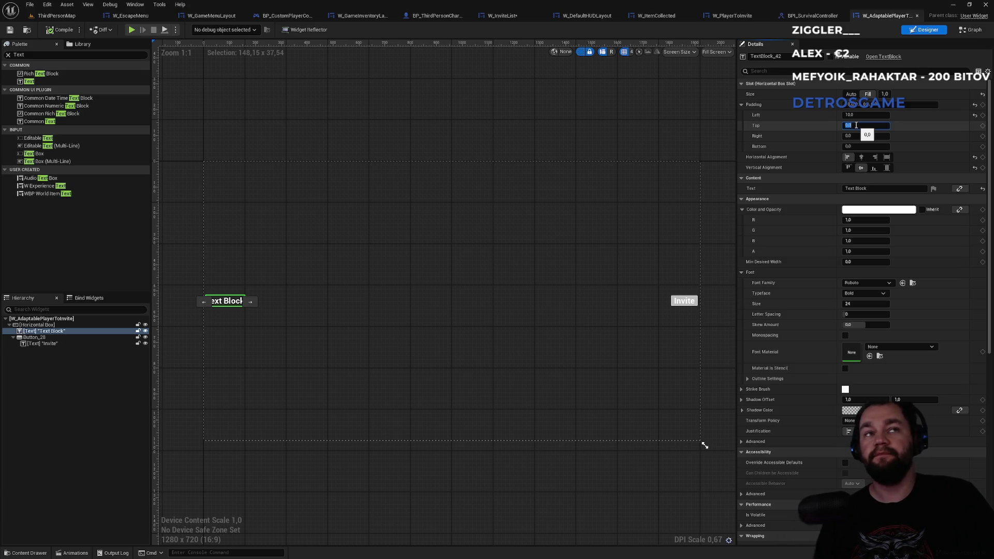
pyautogui.click(57, 326)
pyautogui.click(61, 332)
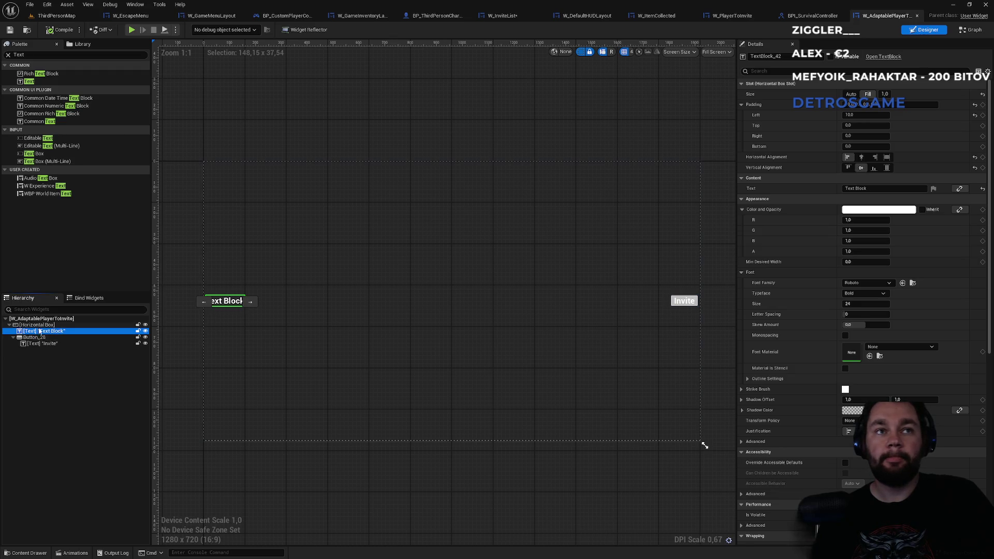
pyautogui.click(42, 325)
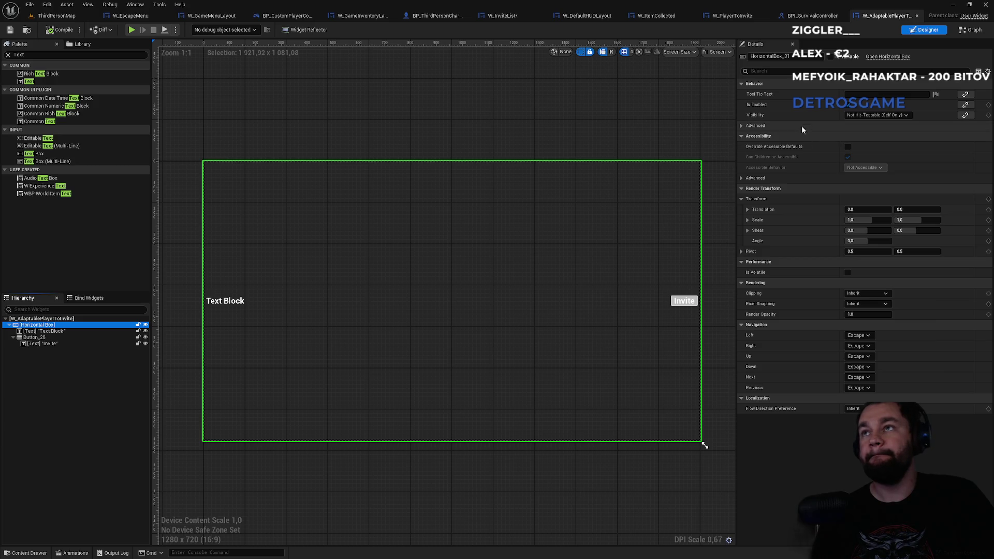
pyautogui.click(47, 319)
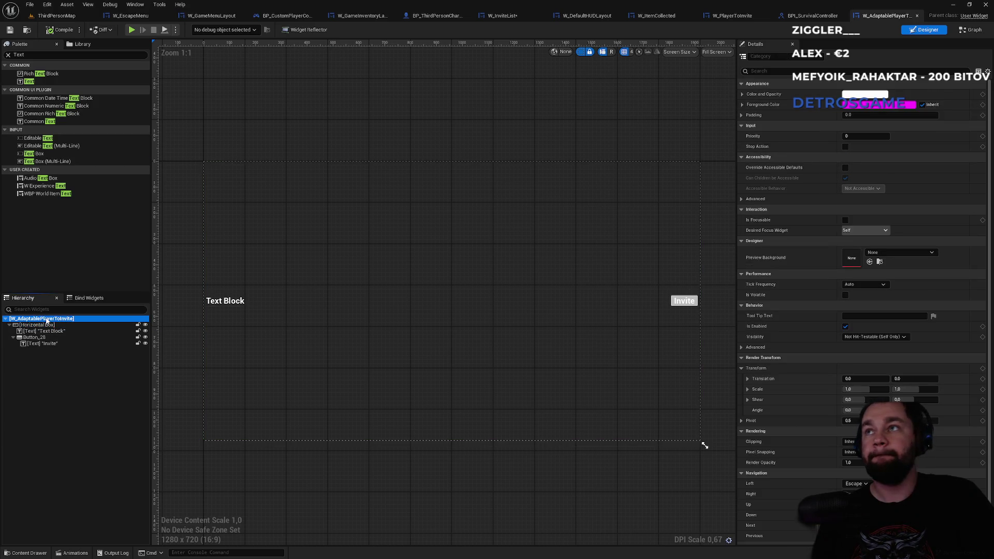
pyautogui.click(41, 325)
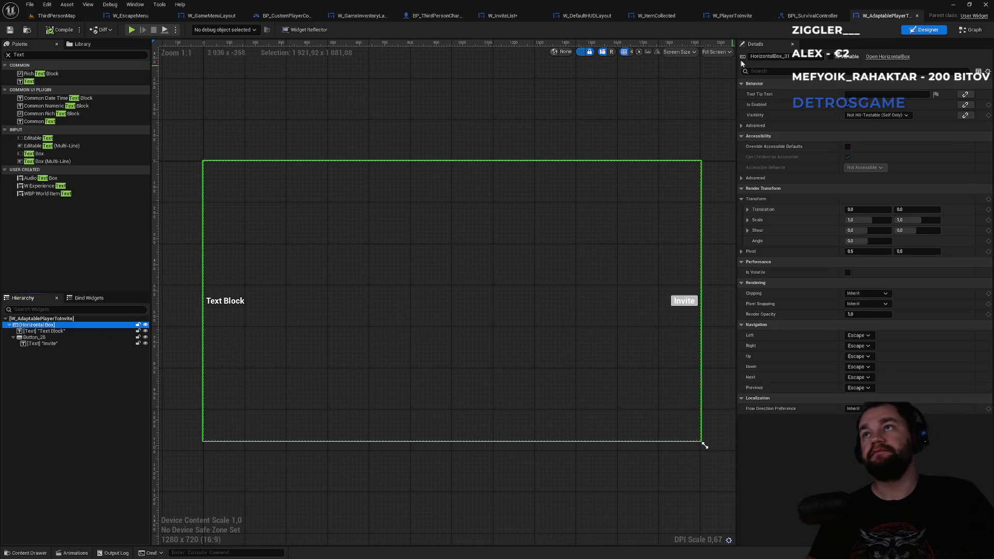
# - Compare with W_PlayerToInvite's event graph, then return and select the Text Block
pyautogui.click(731, 16)
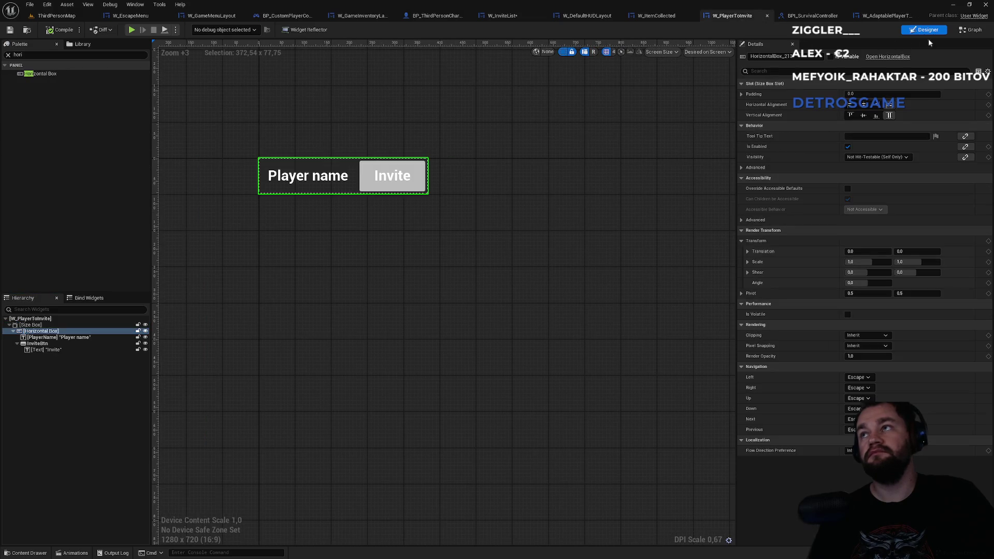
pyautogui.click(968, 30)
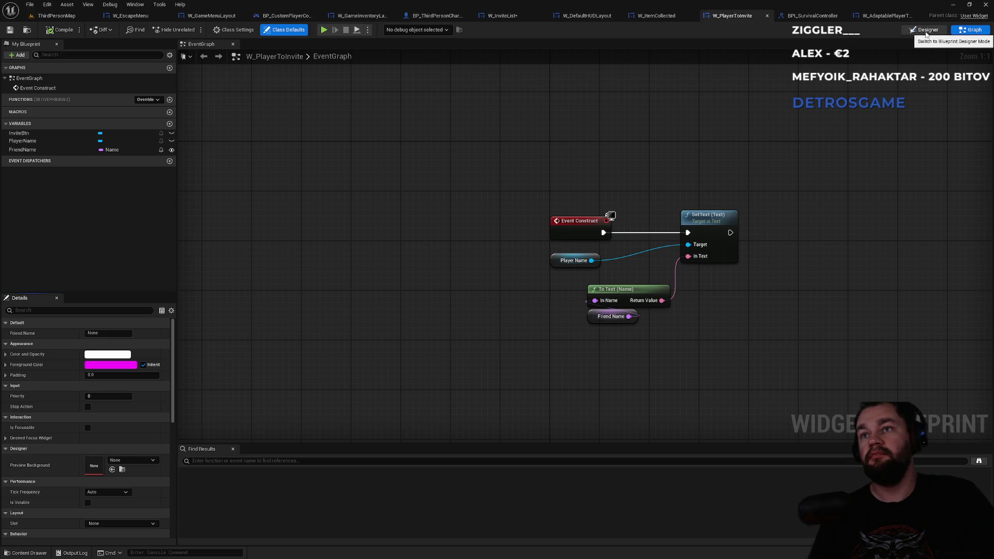
pyautogui.click(885, 17)
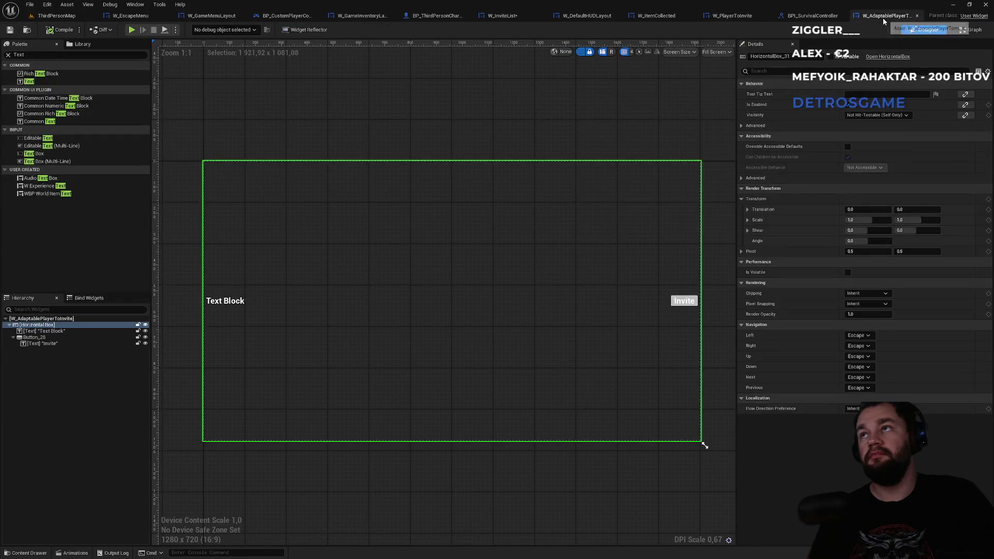
pyautogui.click(235, 306)
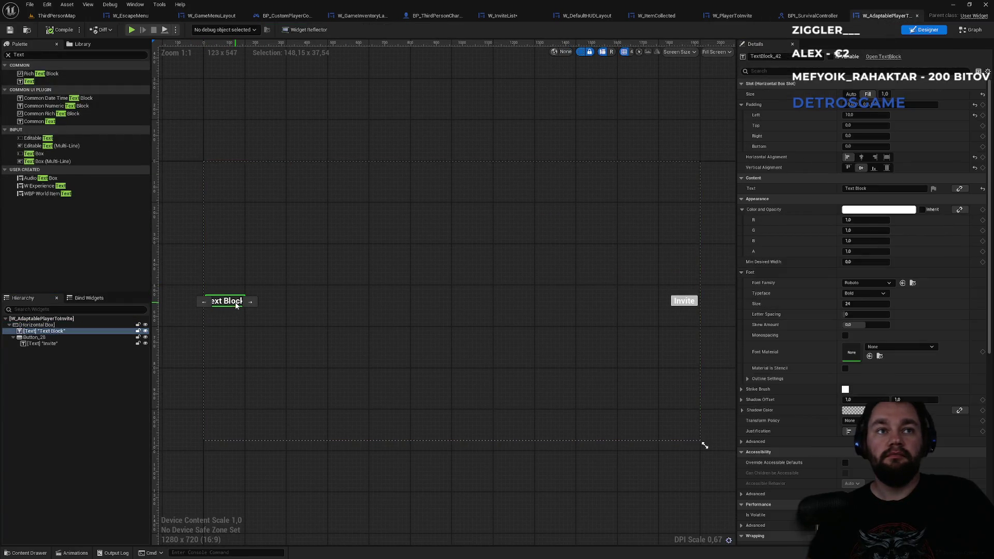
# - Mark the Text Block as a variable and rename it PlayerName
pyautogui.click(830, 56)
pyautogui.click(806, 56)
pyautogui.write('PlayerName')
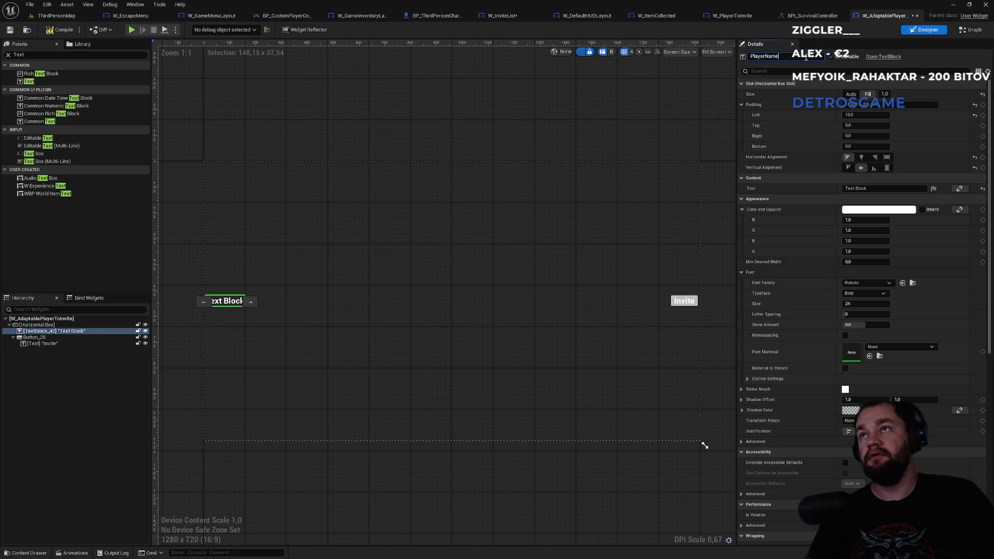
pyautogui.press('Return')
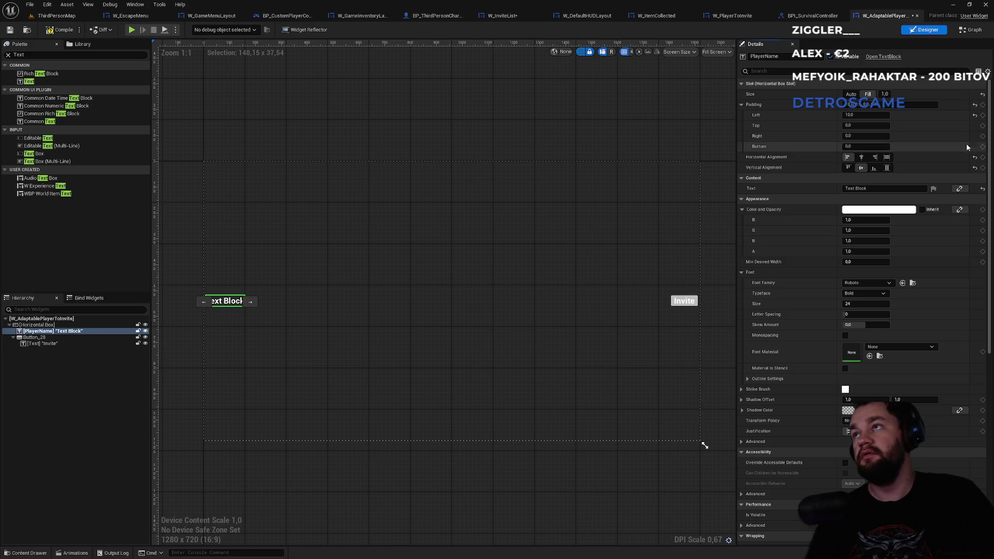
# - Check W_PlayerToInvite's graph again, then open W_AdaptablePlayerToInvite's event graph
pyautogui.click(731, 16)
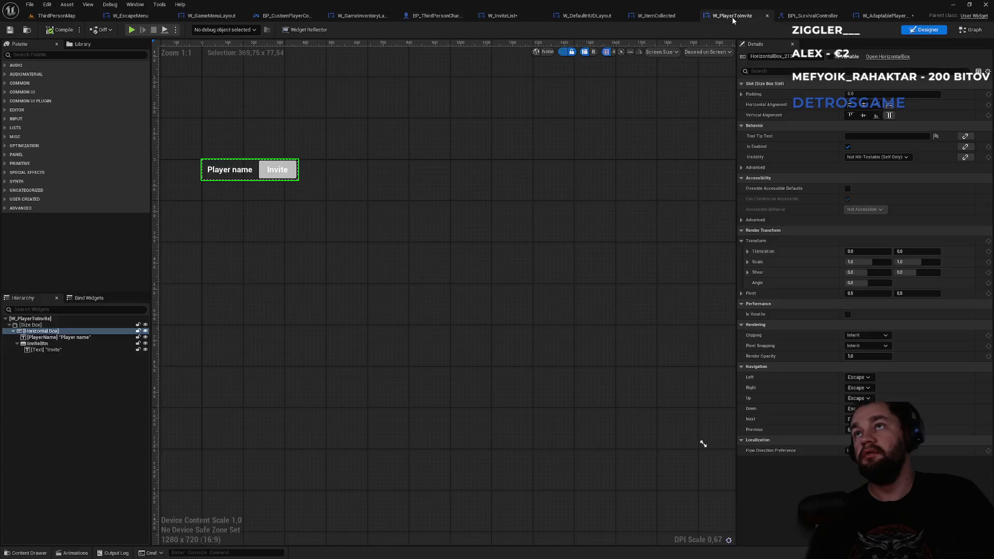
pyautogui.click(973, 30)
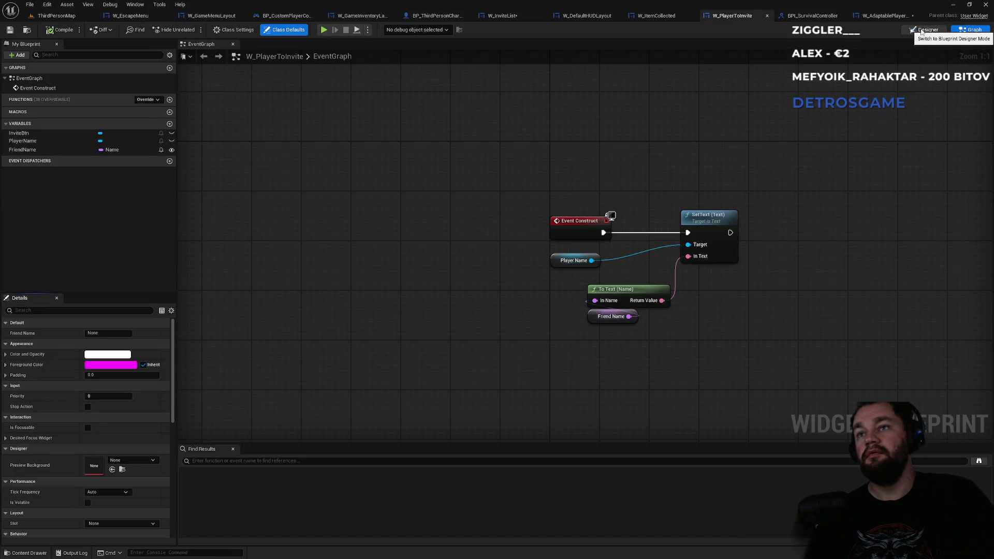
pyautogui.click(924, 30)
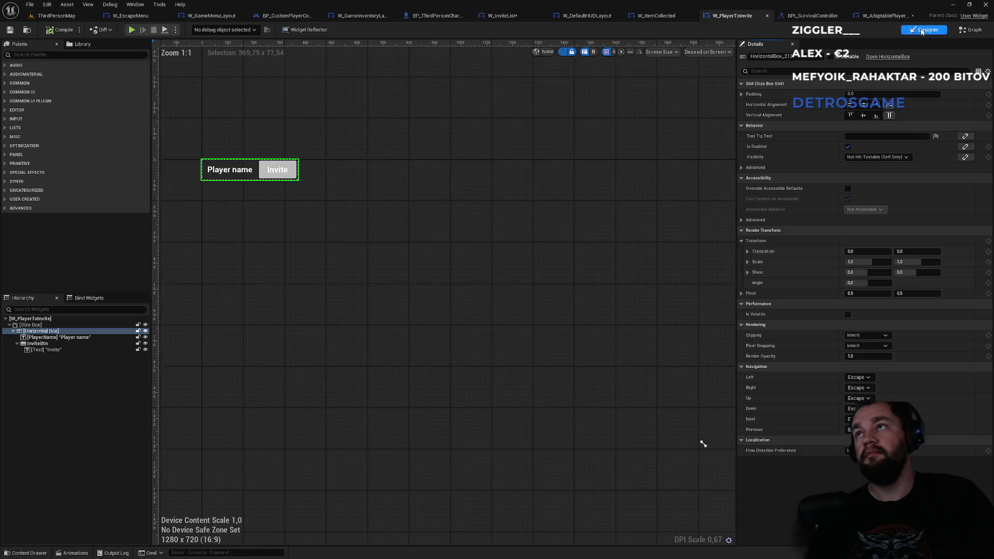
pyautogui.click(887, 19)
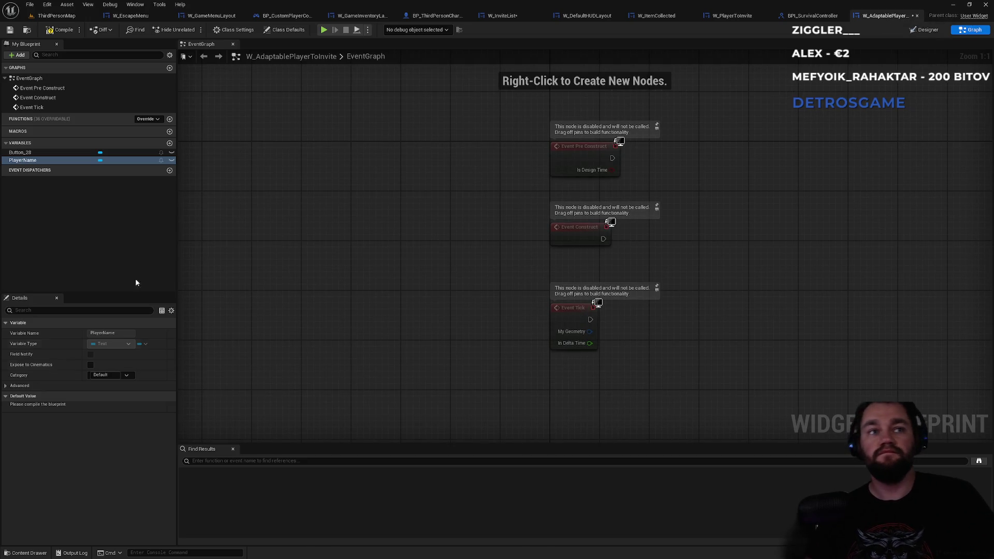
# - Add a SetText (Text) node targeting PlayerName and run it from Event Construct
pyautogui.moveTo(14, 161)
pyautogui.mouseDown()
pyautogui.moveTo(299, 246)
pyautogui.moveTo(668, 273)
pyautogui.moveTo(710, 246)
pyautogui.mouseUp()
pyautogui.write('set text')
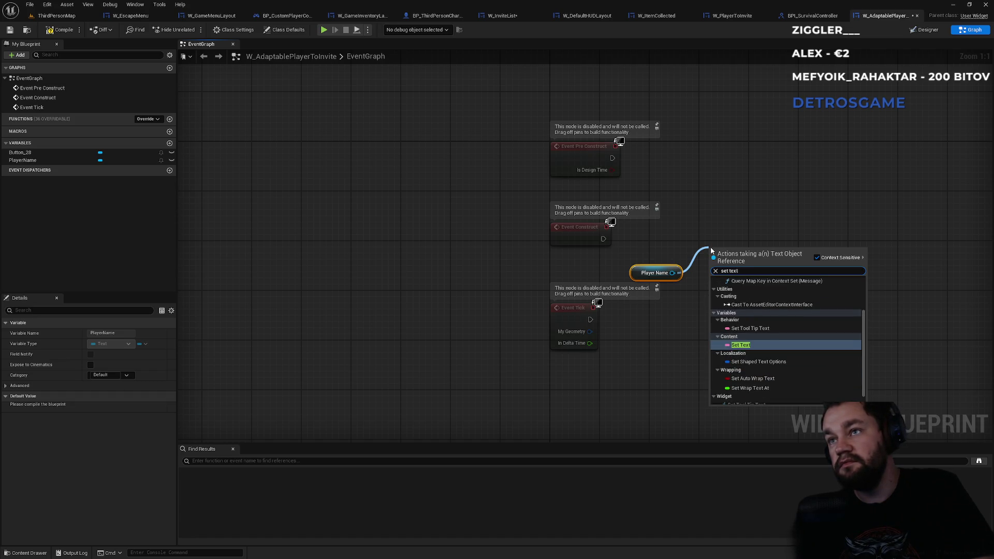
pyautogui.press('Escape')
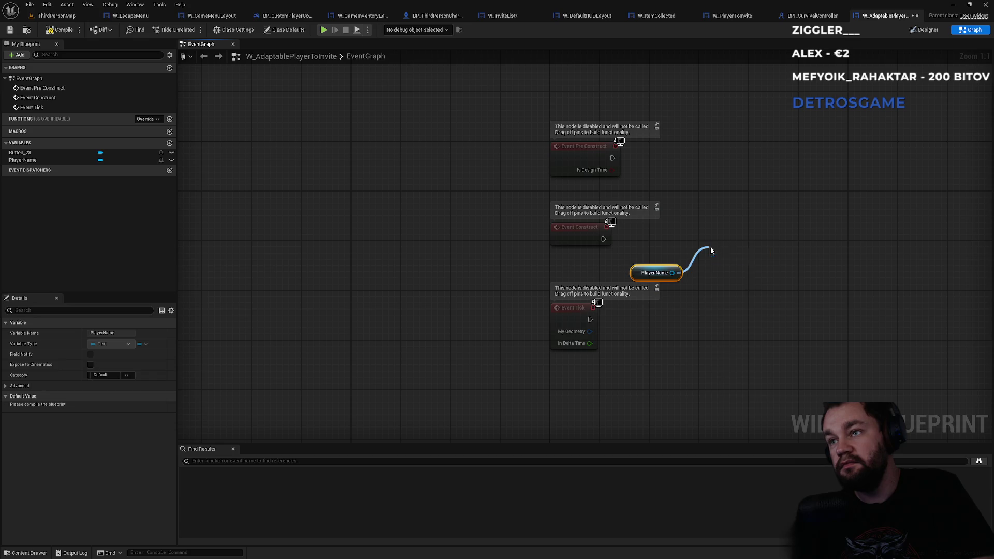
pyautogui.moveTo(603, 239); pyautogui.dragTo(721, 241)
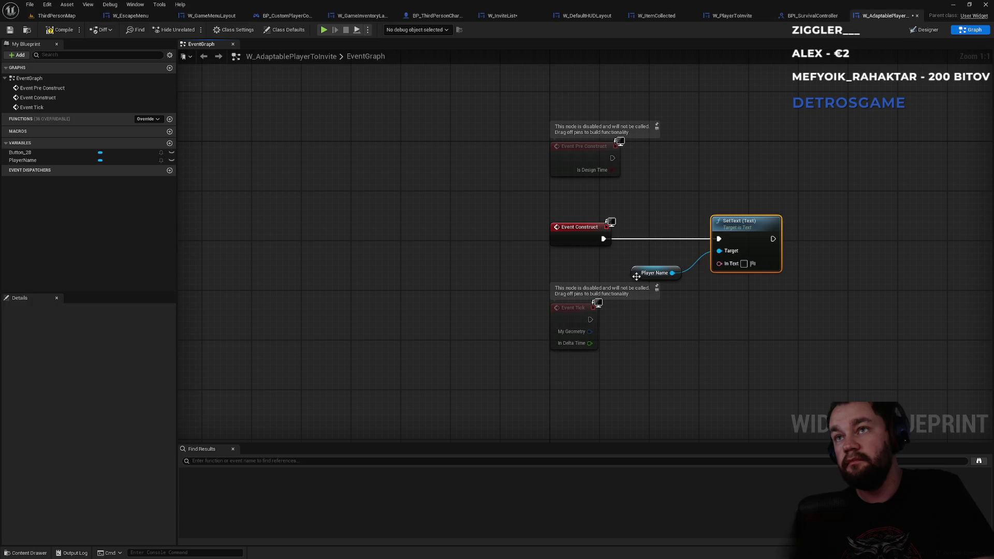
pyautogui.moveTo(636, 276); pyautogui.dragTo(638, 217)
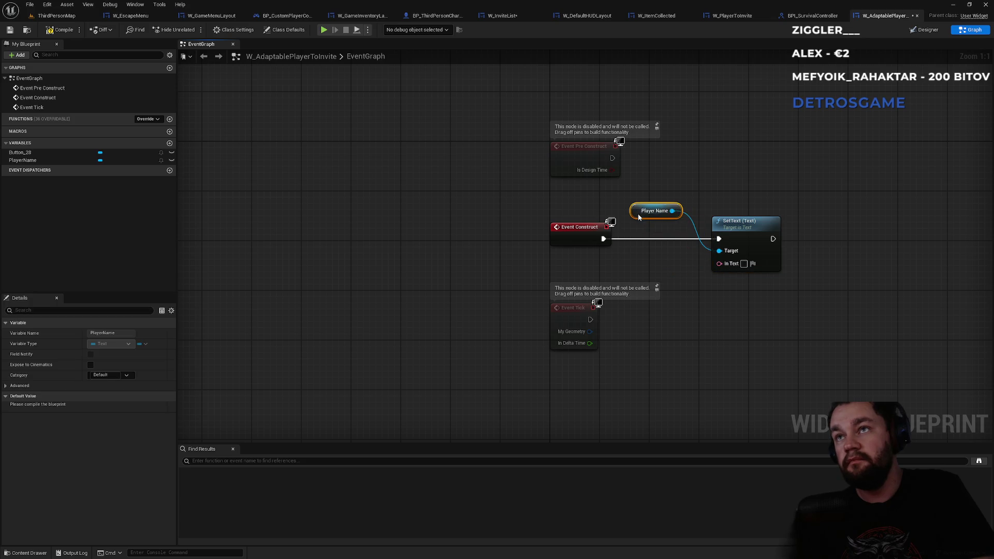
# - Create a String variable named FrinedName and feed it into SetText's In Text
pyautogui.click(169, 142)
pyautogui.click(115, 169)
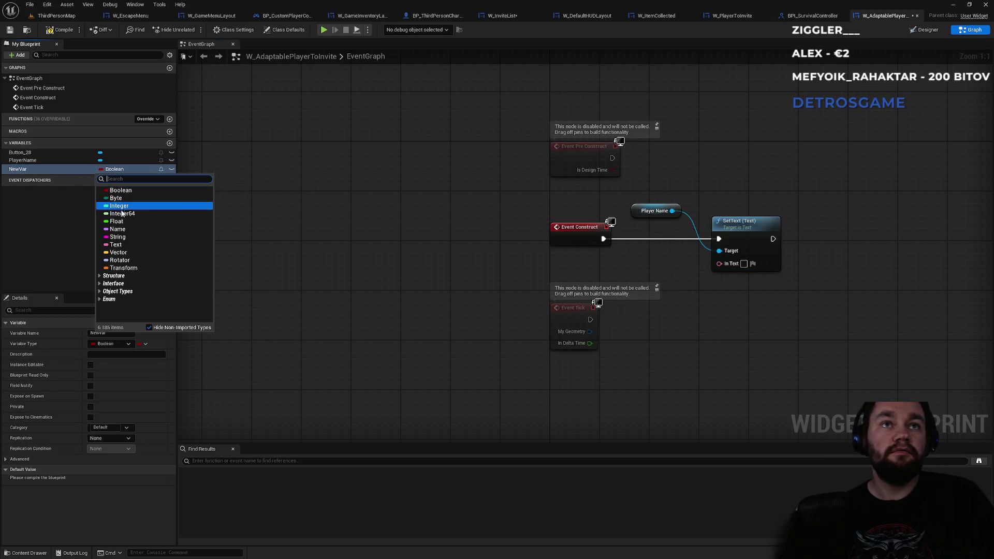
pyautogui.click(121, 237)
pyautogui.click(44, 171)
pyautogui.write('Frine')
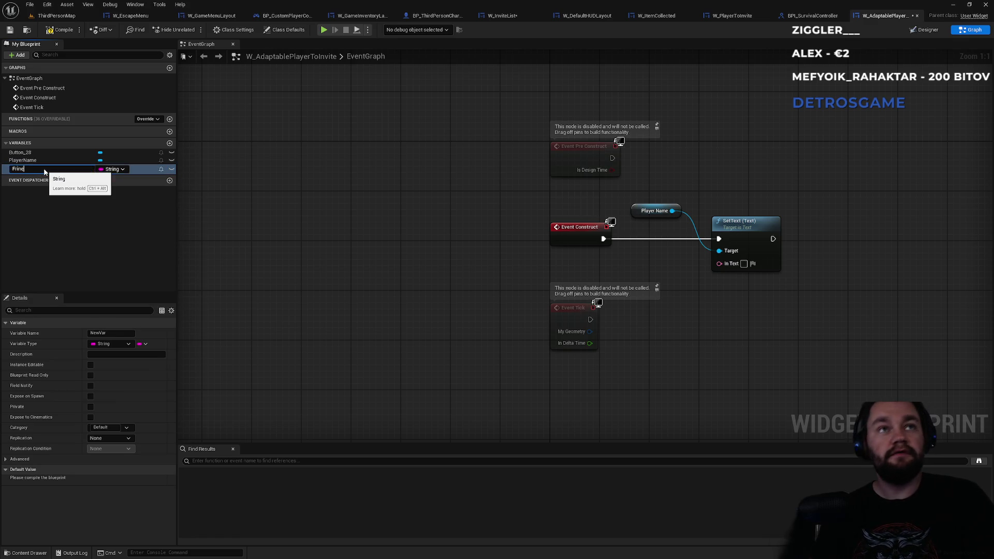
pyautogui.write('dName')
pyautogui.press('Return')
pyautogui.moveTo(31, 168)
pyautogui.mouseDown()
pyautogui.moveTo(756, 289)
pyautogui.moveTo(716, 262)
pyautogui.moveTo(621, 256)
pyautogui.moveTo(756, 306)
pyautogui.moveTo(668, 303)
pyautogui.mouseUp()
pyautogui.click(703, 233)
# - Delete the unused disabled event nodes and tidy the PlayerName, FrinedName and SetText layout
pyautogui.click(572, 331)
pyautogui.press('Delete')
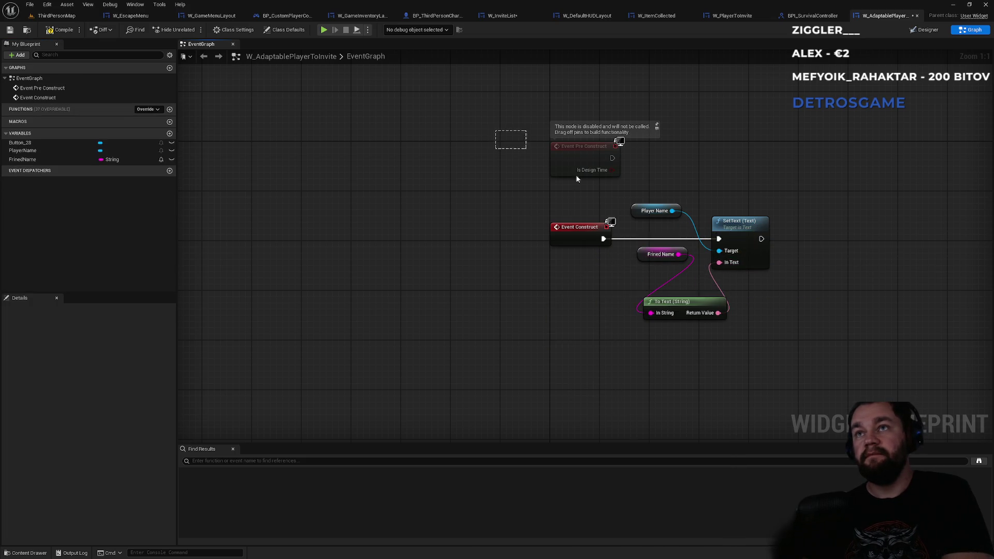
pyautogui.click(575, 156)
pyautogui.press('Delete')
pyautogui.moveTo(645, 259)
pyautogui.mouseDown()
pyautogui.moveTo(651, 290)
pyautogui.moveTo(673, 300)
pyautogui.moveTo(647, 293)
pyautogui.mouseUp()
pyautogui.moveTo(636, 216)
pyautogui.mouseDown()
pyautogui.moveTo(736, 203)
pyautogui.moveTo(717, 212)
pyautogui.mouseUp()
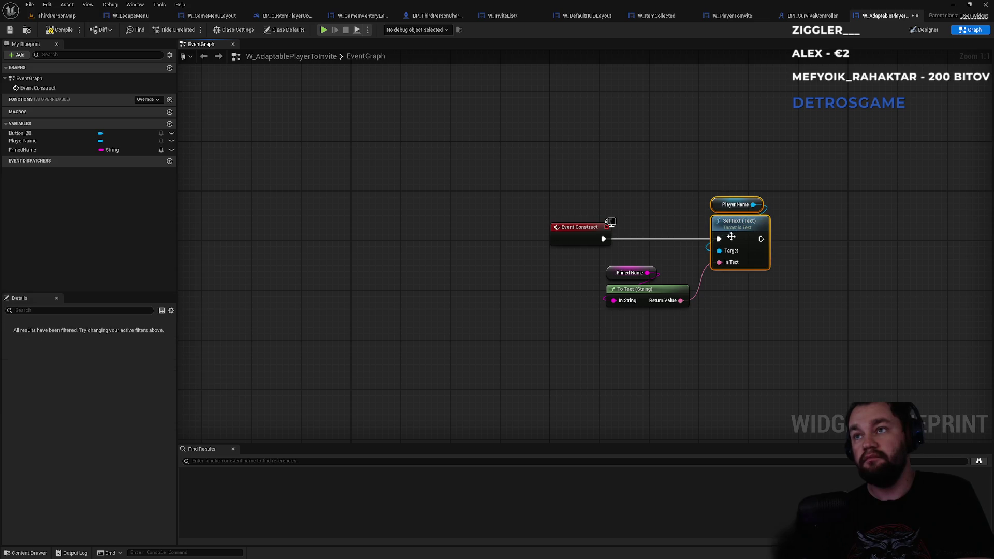
pyautogui.moveTo(664, 350); pyautogui.dragTo(619, 254)
pyautogui.moveTo(749, 225)
pyautogui.mouseDown()
pyautogui.moveTo(710, 225)
pyautogui.moveTo(747, 225)
pyautogui.moveTo(733, 227)
pyautogui.moveTo(728, 205)
pyautogui.mouseUp()
pyautogui.click(714, 170)
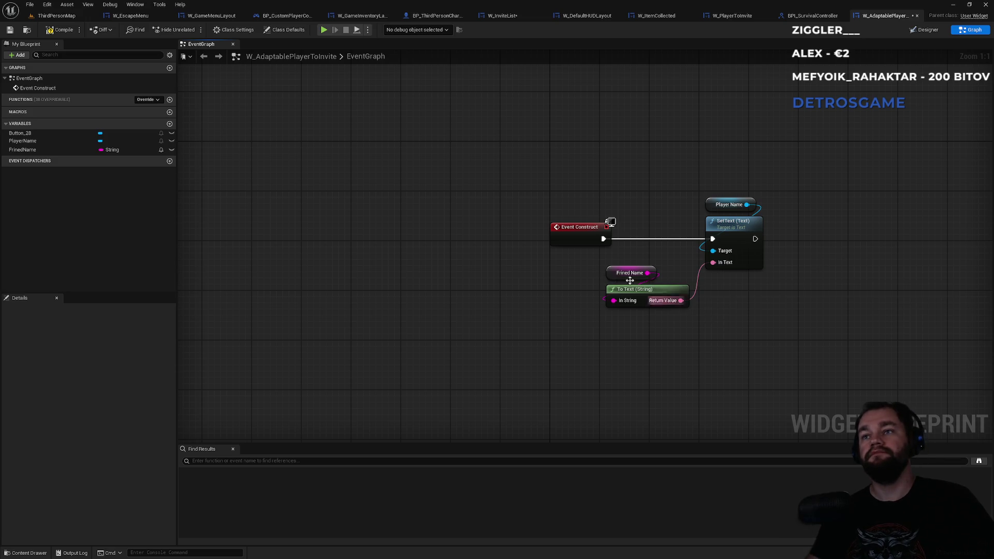
# - Compile the blueprint and make FrinedName Expose on Spawn
pyautogui.click(63, 30)
pyautogui.click(77, 150)
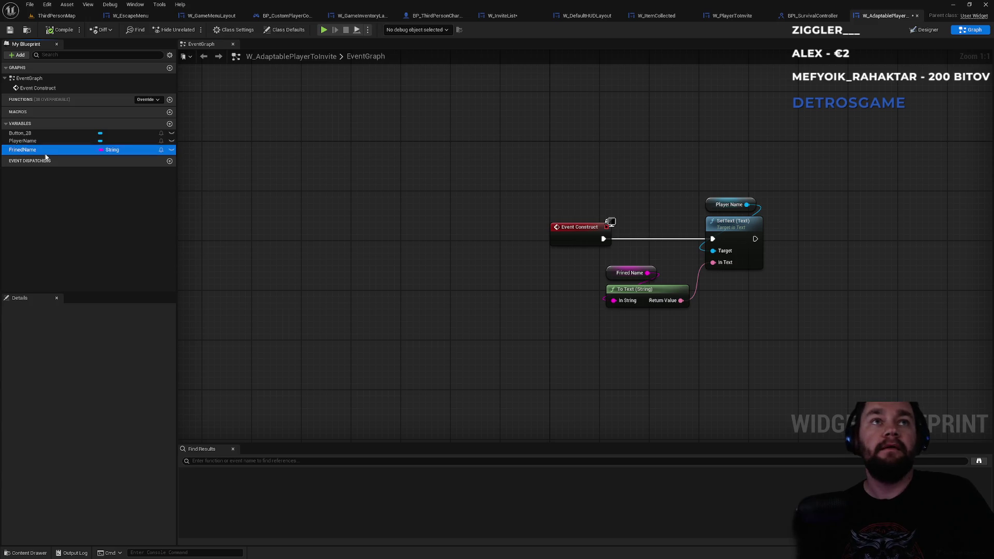
pyautogui.click(91, 396)
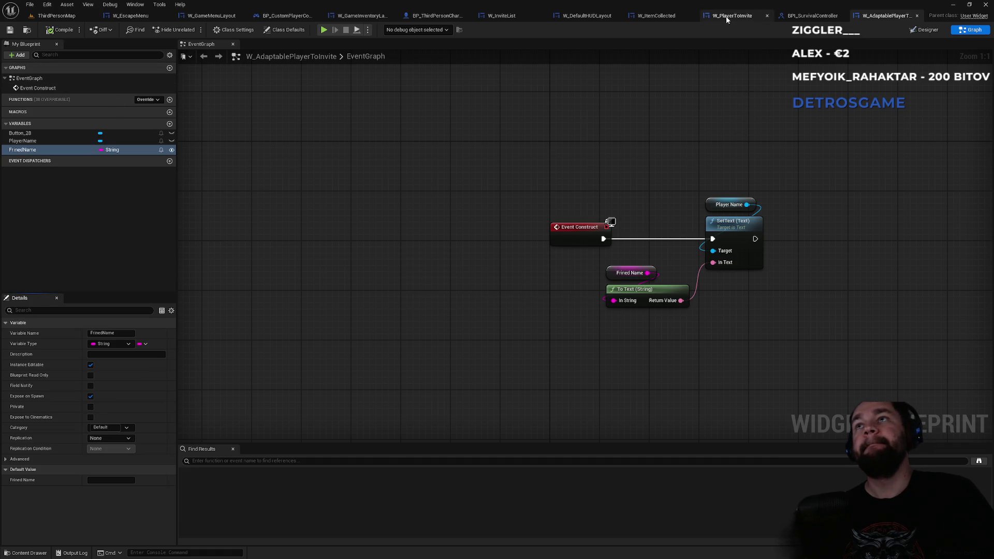
# - In W_InviteList's graph, add a Create Widget node with class W_AdaptablePlayerToInvite
pyautogui.click(512, 17)
pyautogui.click(970, 29)
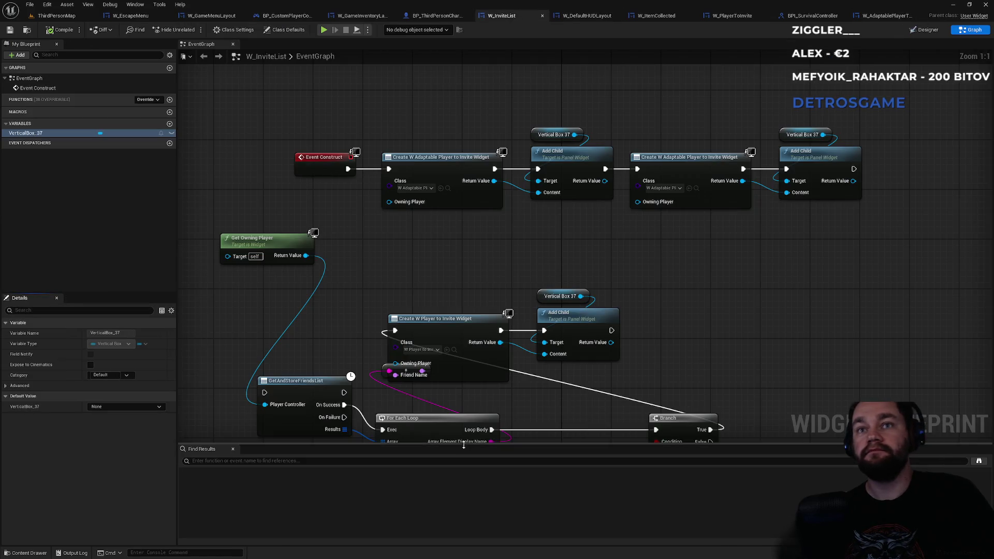
pyautogui.moveTo(497, 340); pyautogui.dragTo(531, 209)
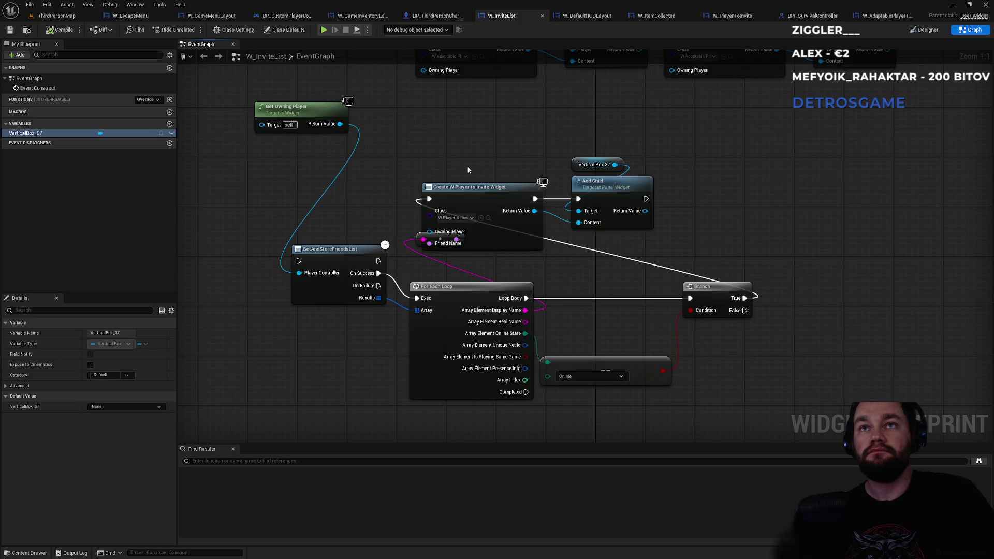
pyautogui.rightClick(472, 146)
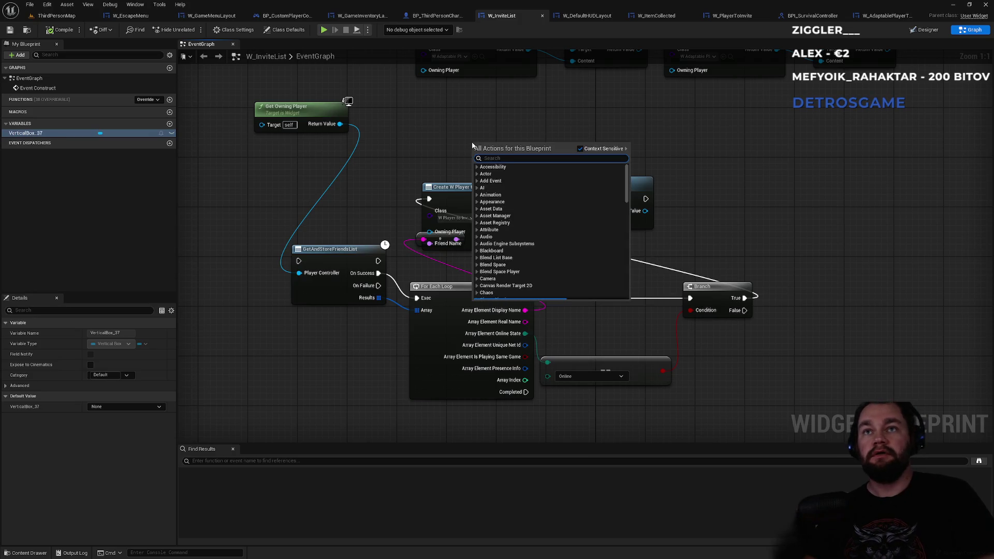
pyautogui.write('create wi')
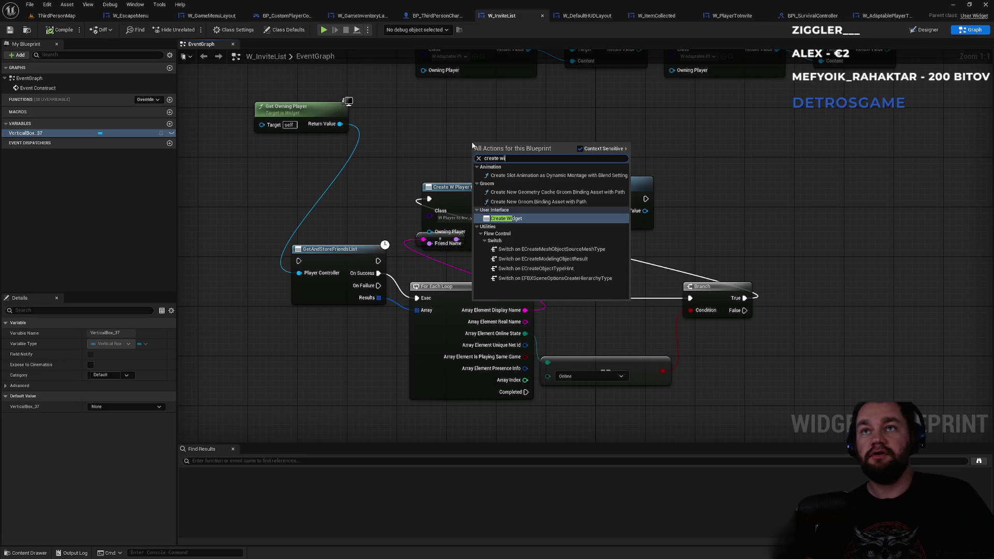
pyautogui.press('Return')
pyautogui.click(481, 150)
pyautogui.write('adap')
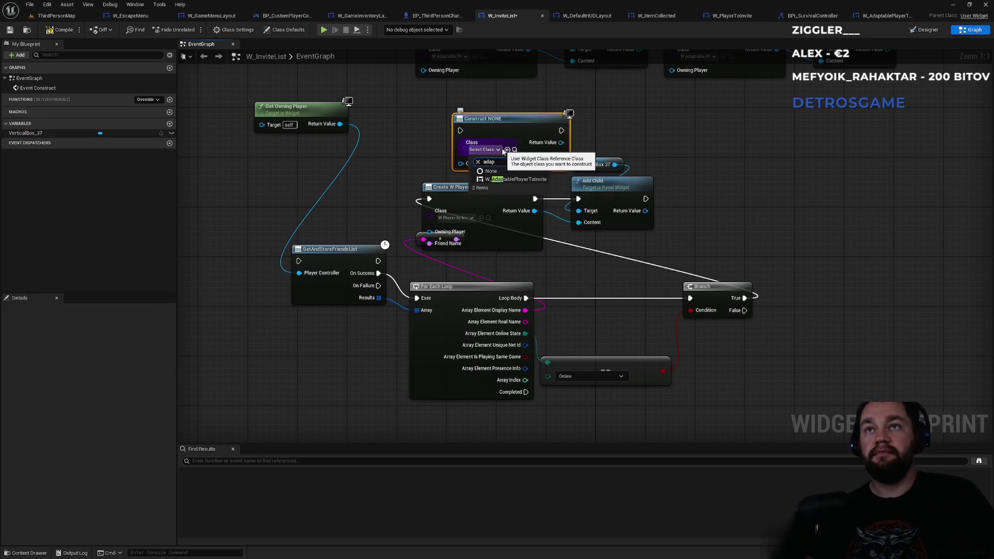
pyautogui.click(515, 179)
pyautogui.moveTo(506, 182); pyautogui.dragTo(512, 163)
# - Wire the friend's display name, Add Child and the Branch True exec to the new node, then compile
pyautogui.moveTo(525, 310)
pyautogui.mouseDown()
pyautogui.moveTo(444, 156)
pyautogui.moveTo(469, 157)
pyautogui.mouseUp()
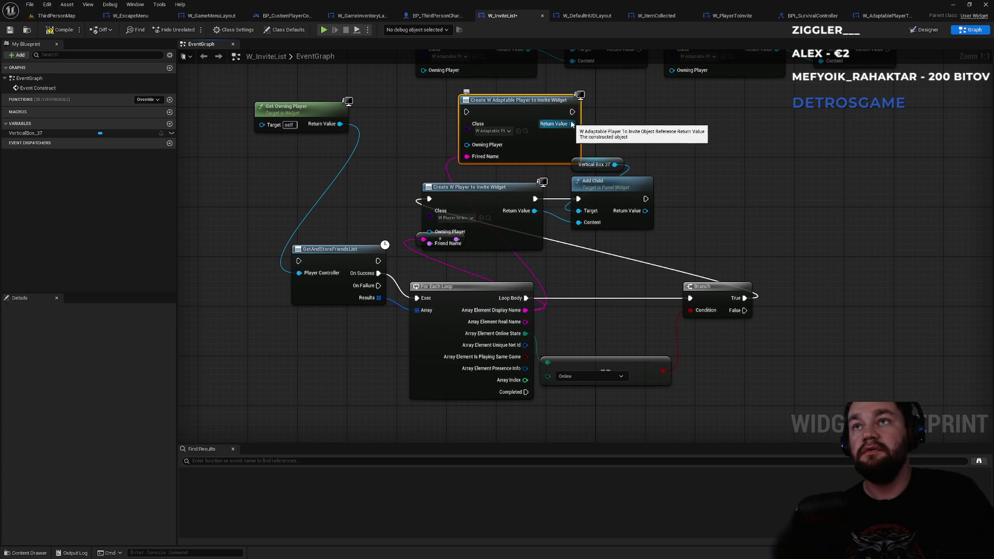
pyautogui.moveTo(572, 123)
pyautogui.mouseDown()
pyautogui.moveTo(546, 210)
pyautogui.moveTo(580, 223)
pyautogui.mouseUp()
pyautogui.moveTo(571, 111)
pyautogui.mouseDown()
pyautogui.moveTo(536, 196)
pyautogui.moveTo(546, 100)
pyautogui.moveTo(578, 198)
pyautogui.mouseUp()
pyautogui.keyDown('alt'); pyautogui.click(553, 201); pyautogui.keyUp('alt')
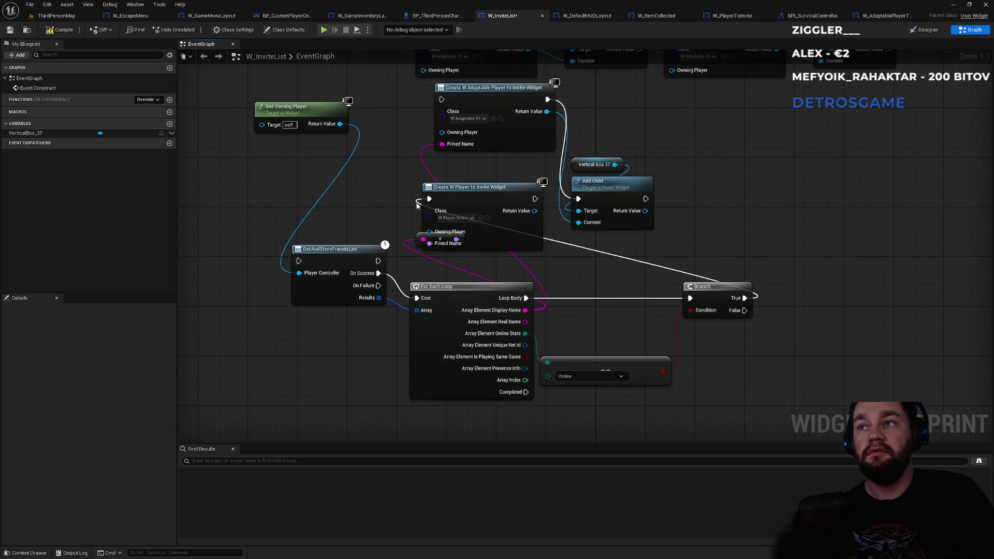
pyautogui.moveTo(416, 205); pyautogui.dragTo(418, 206)
pyautogui.moveTo(745, 297)
pyautogui.mouseDown()
pyautogui.moveTo(662, 262)
pyautogui.moveTo(442, 99)
pyautogui.mouseUp()
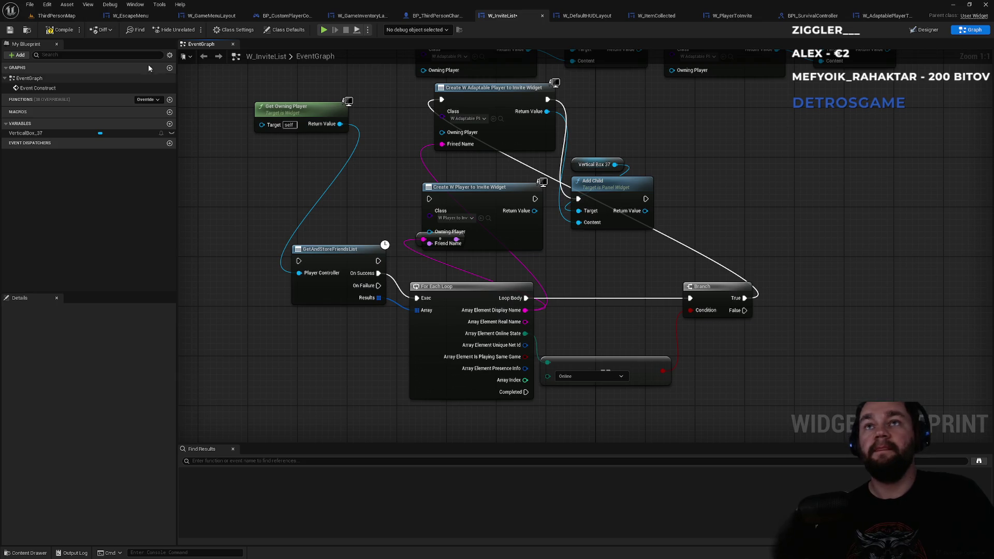
pyautogui.click(64, 30)
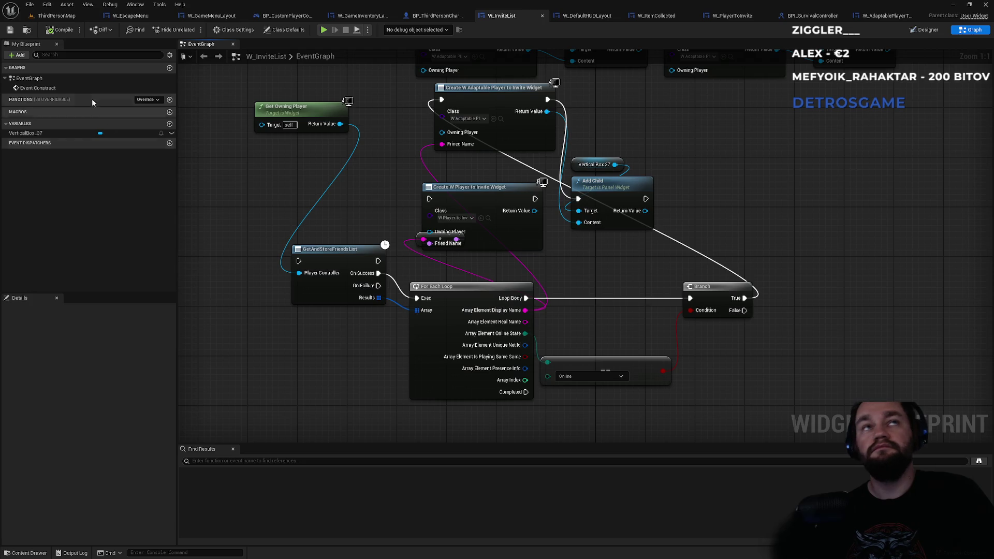
# - Launch ThirdPersonMap as a Standalone Game
pyautogui.click(59, 17)
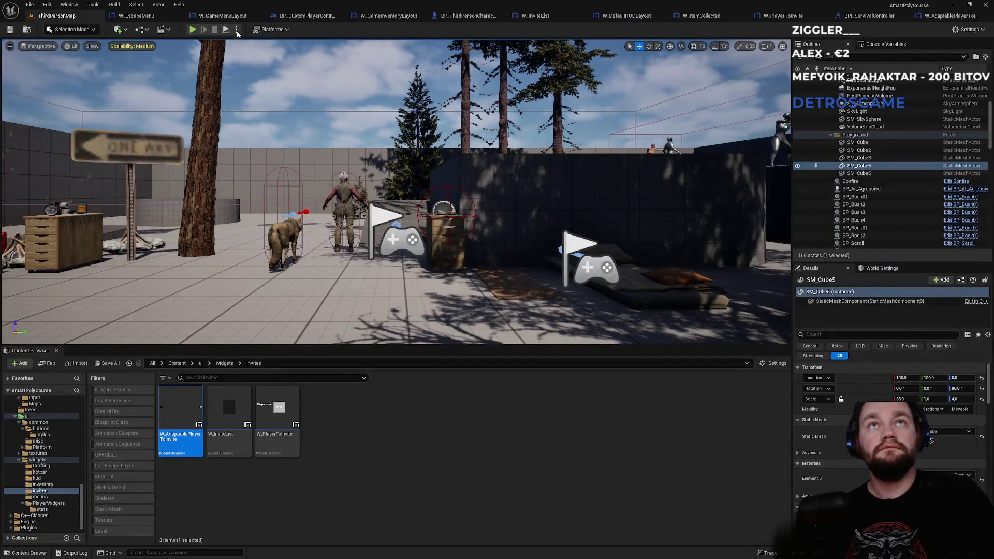
pyautogui.click(237, 30)
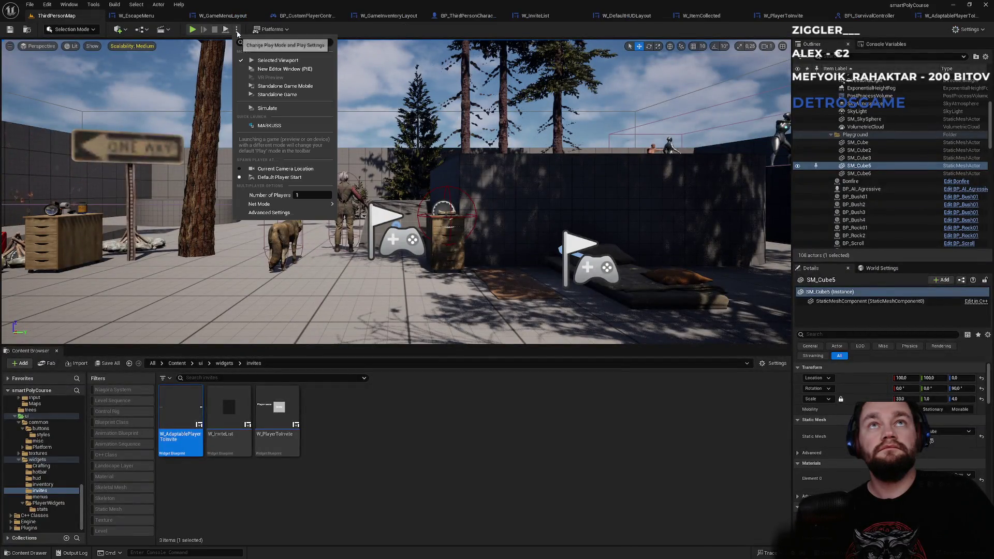
pyautogui.click(275, 97)
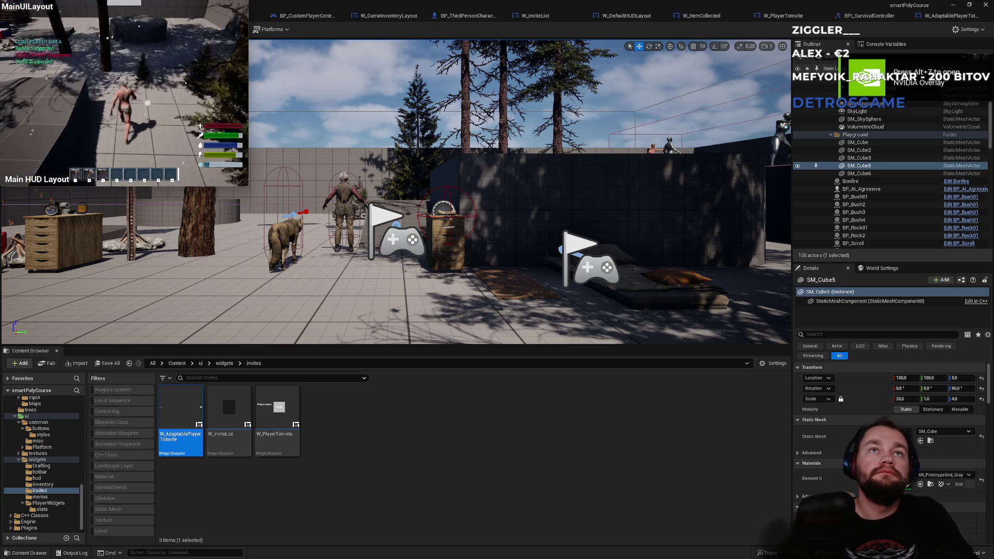
# - Check the pause menu, close the game, and reopen the W_AdaptablePlayerToInvite tab
pyautogui.press('Escape')
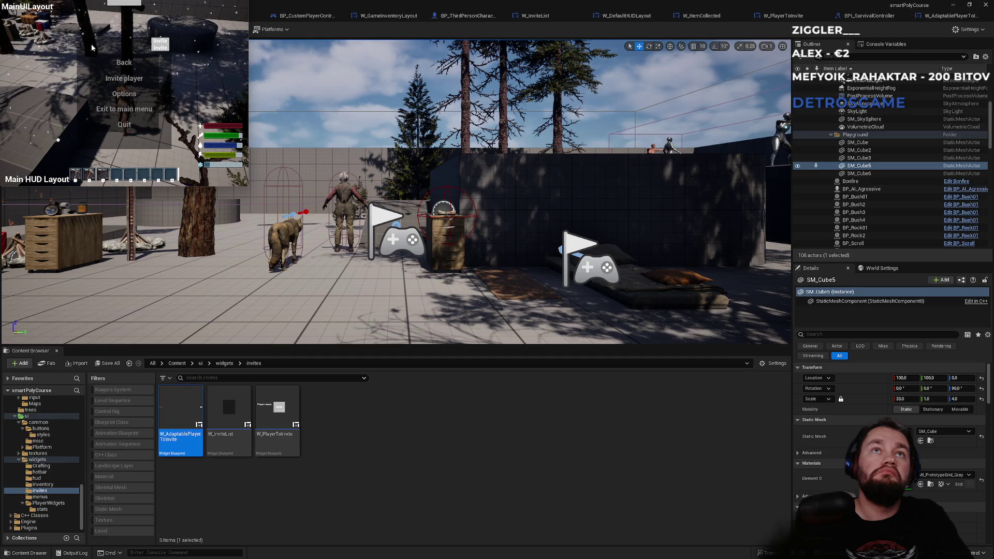
pyautogui.press('Escape')
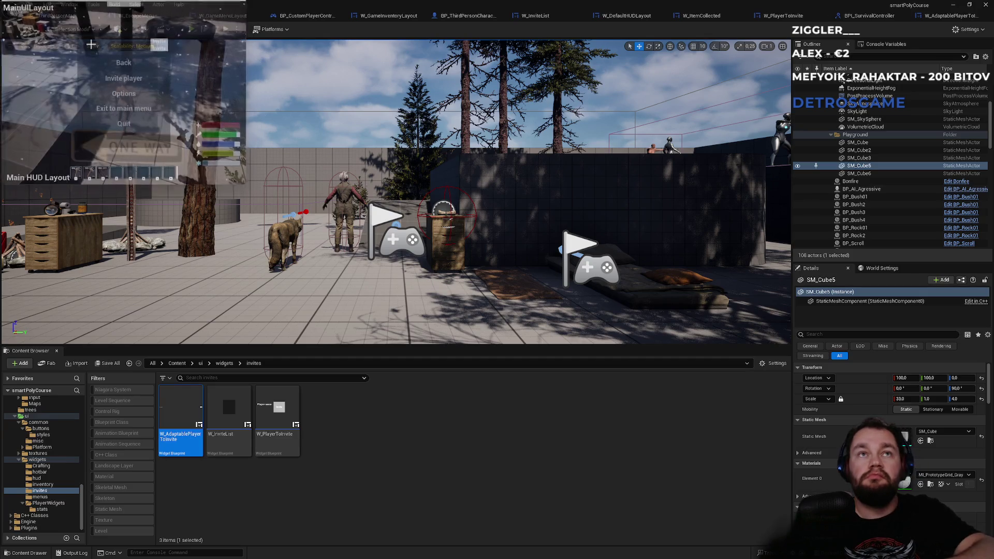
pyautogui.click(937, 16)
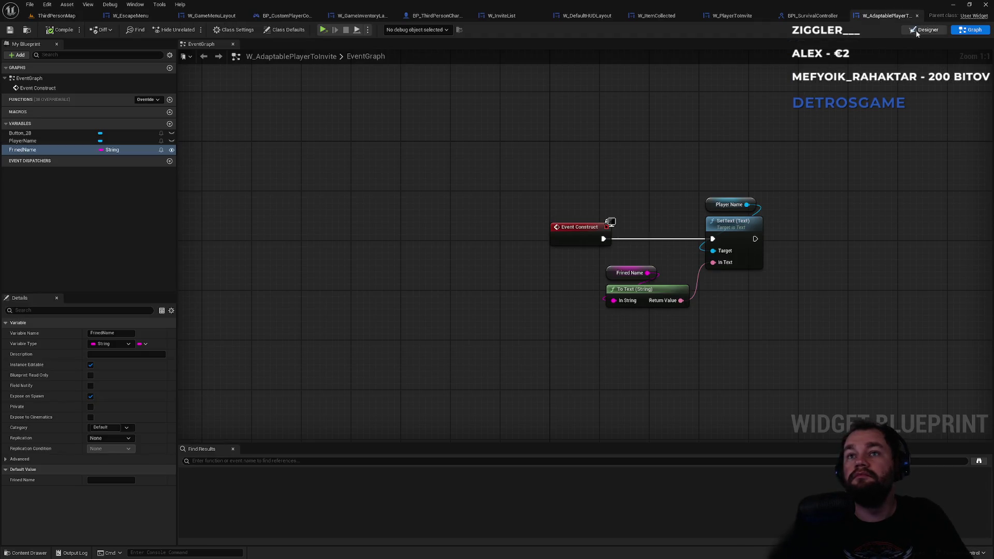
# - Compare W_AdaptablePlayerToInvite's designer and graph against W_PlayerToInvite's graph, then reopen W_InviteList
pyautogui.click(915, 30)
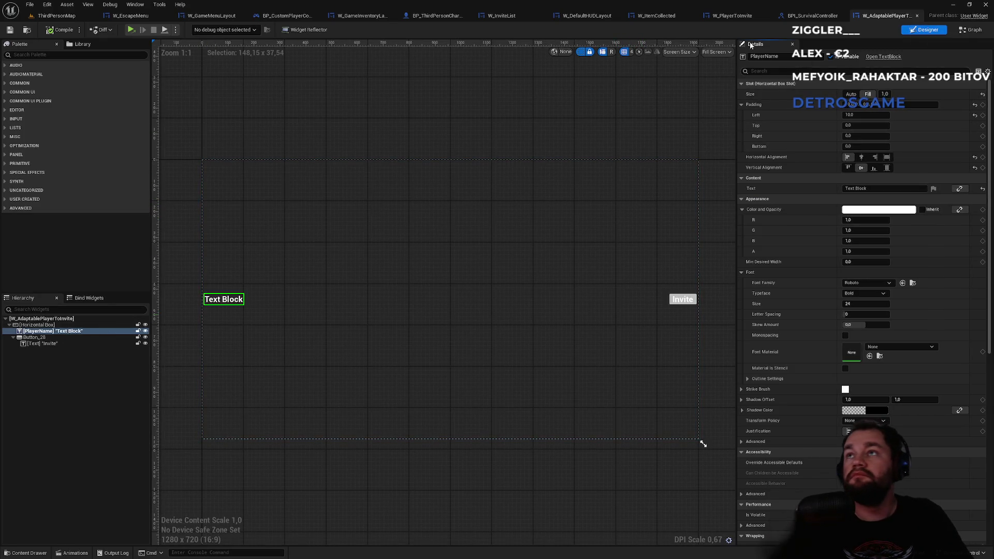
pyautogui.click(971, 29)
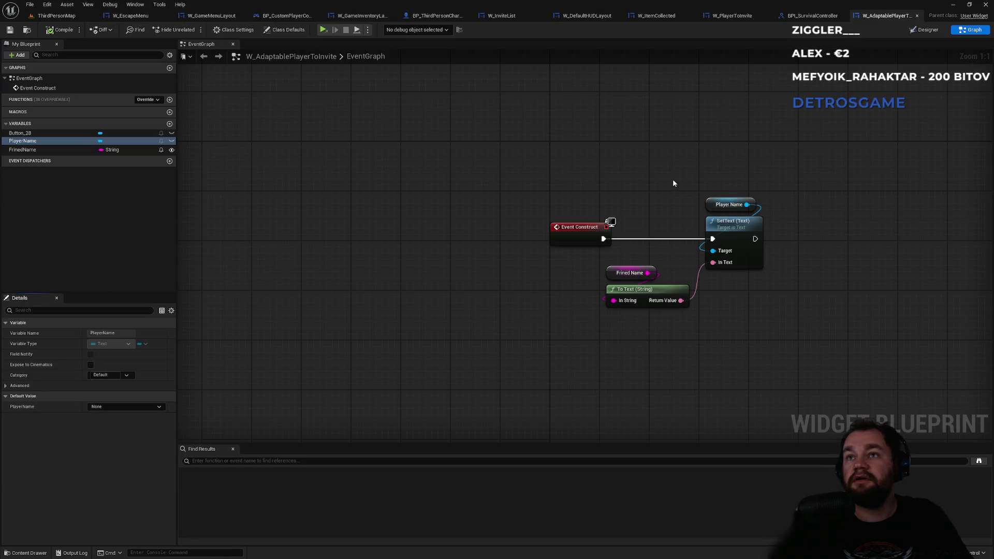
pyautogui.click(731, 18)
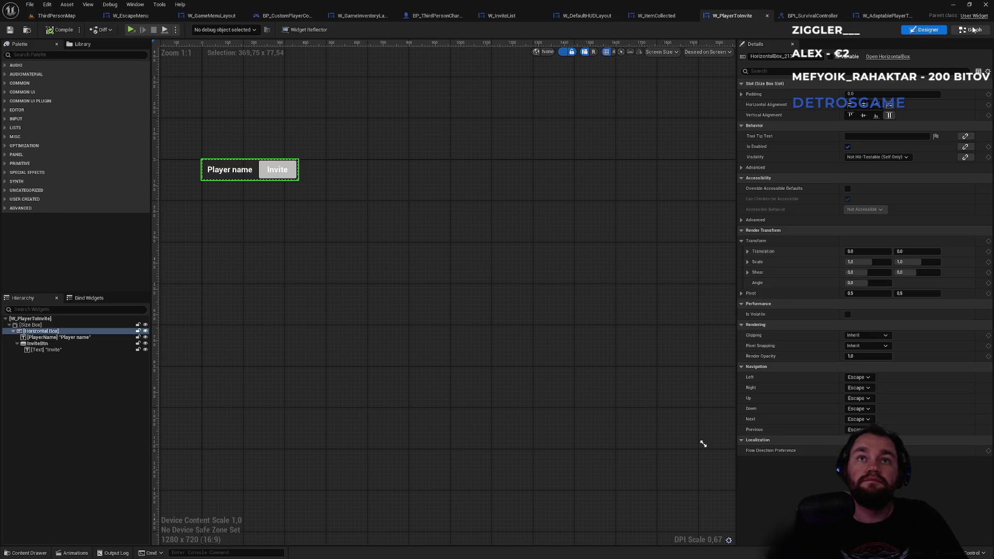
pyautogui.click(973, 30)
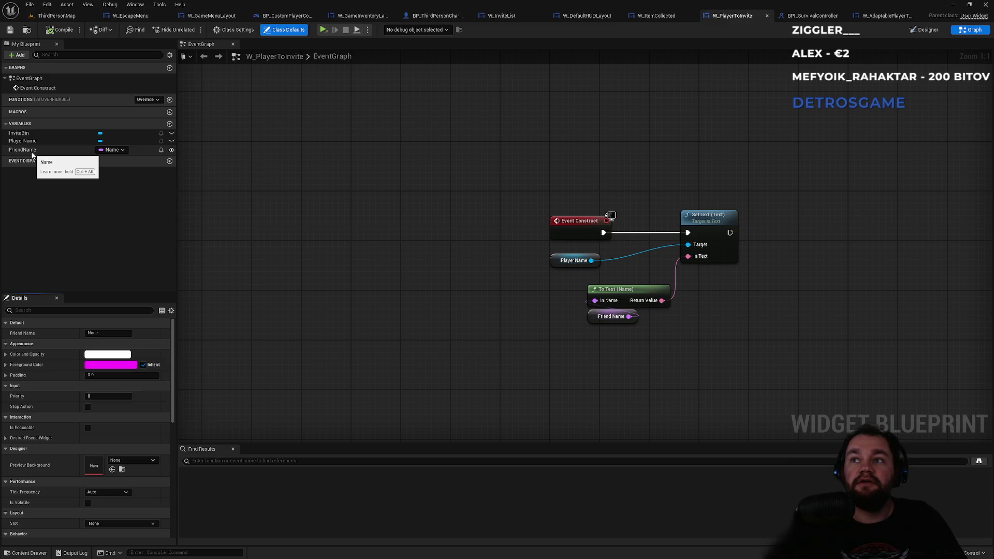
pyautogui.click(880, 16)
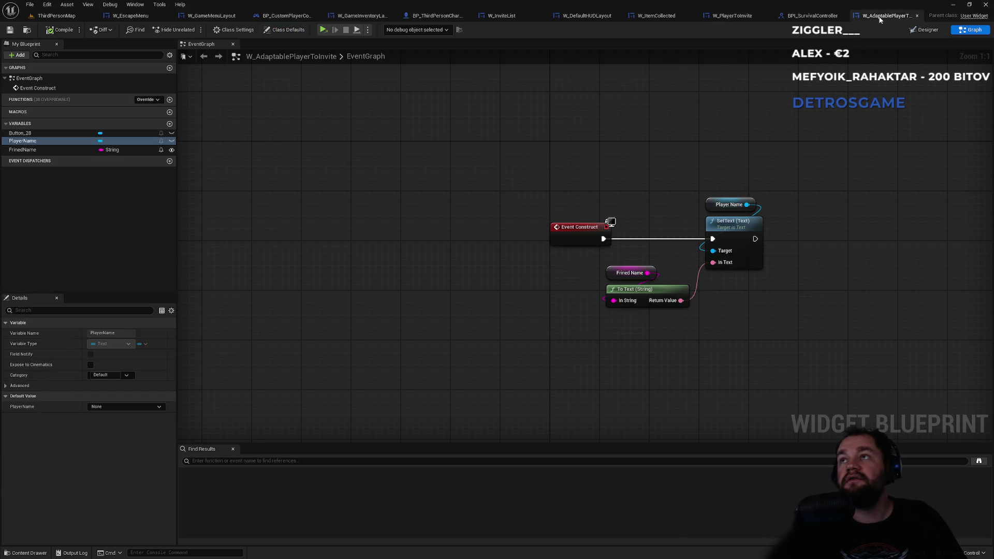
pyautogui.click(737, 17)
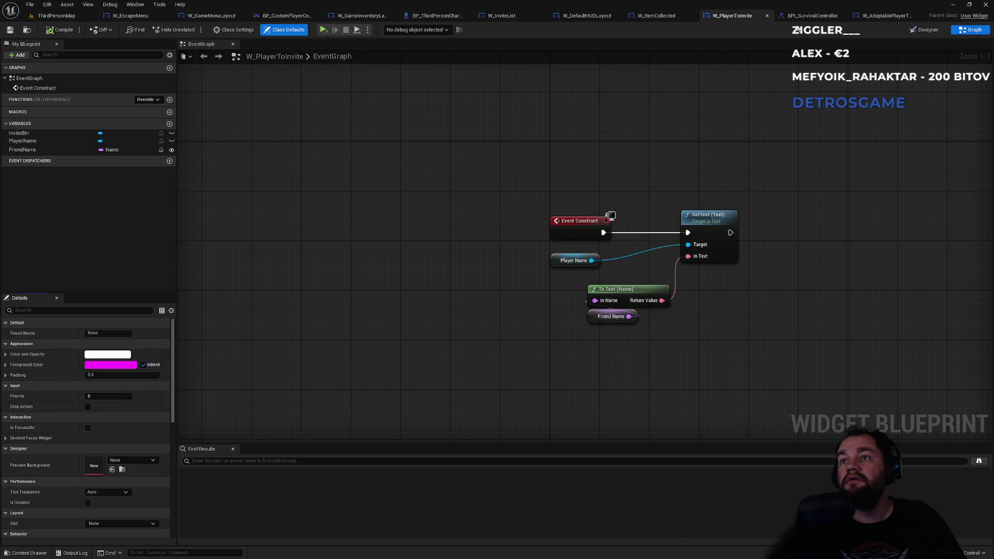
pyautogui.click(873, 18)
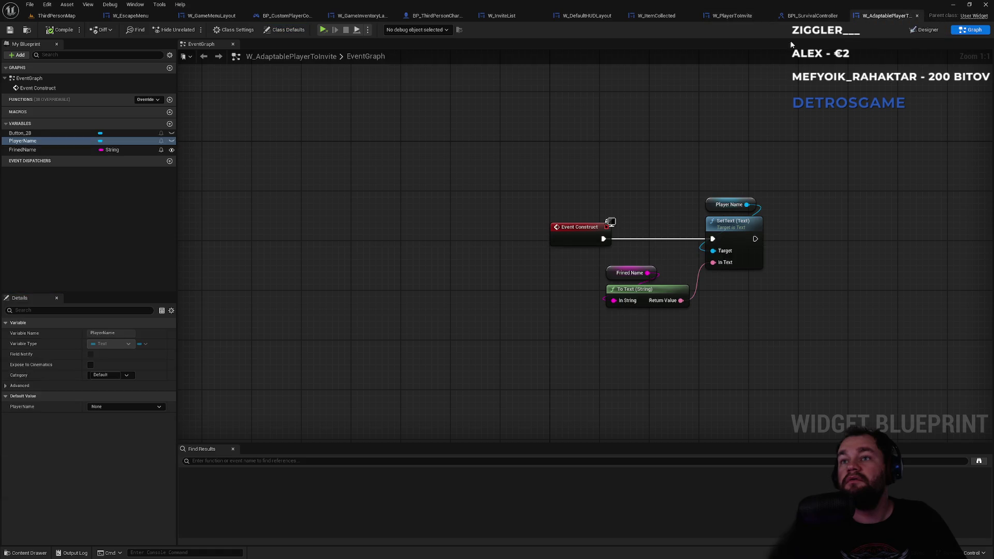
pyautogui.click(745, 17)
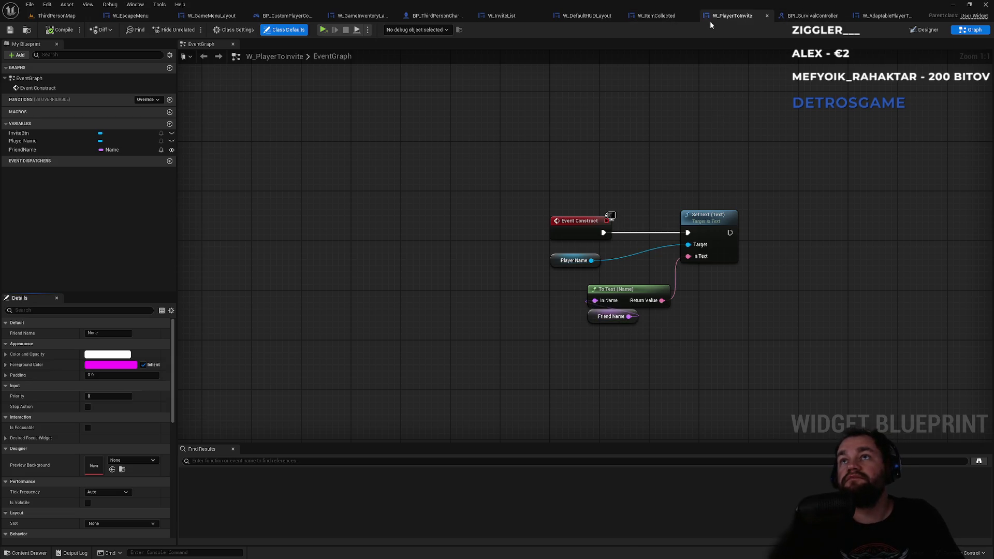
pyautogui.click(509, 17)
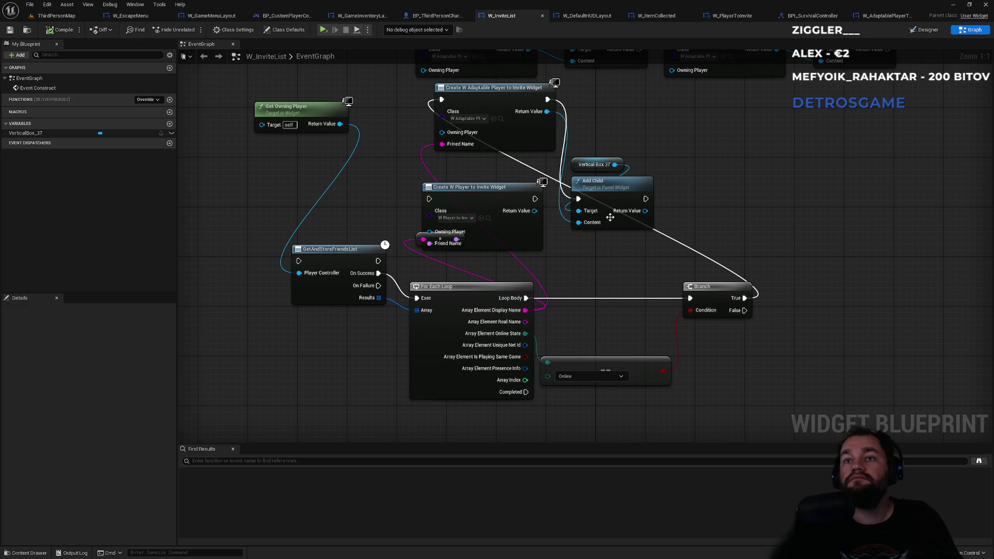
# - Rearrange the VerticalBox_37, Add Child and adaptable Create Widget nodes
pyautogui.moveTo(652, 144); pyautogui.dragTo(567, 233)
pyautogui.moveTo(606, 198); pyautogui.dragTo(704, 187)
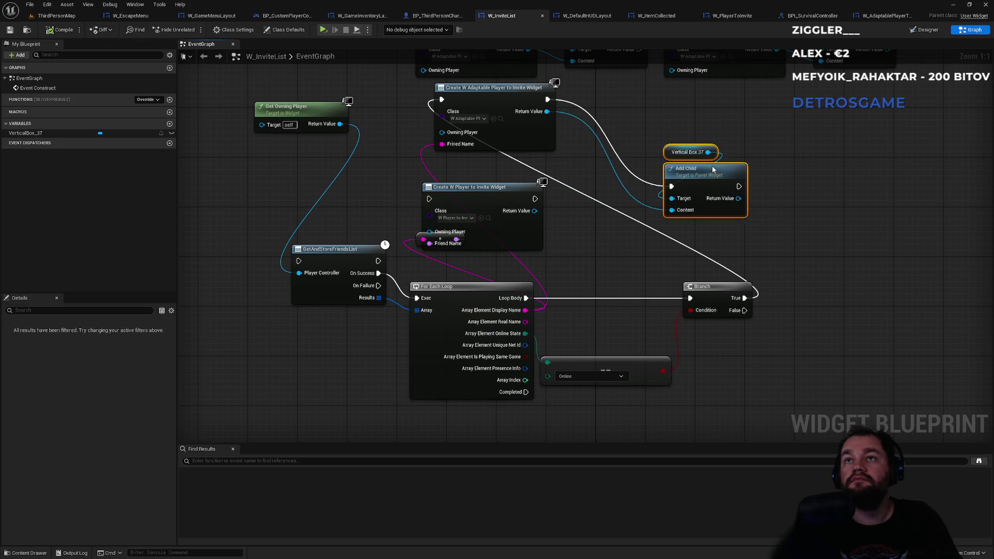
pyautogui.moveTo(495, 91); pyautogui.dragTo(568, 113)
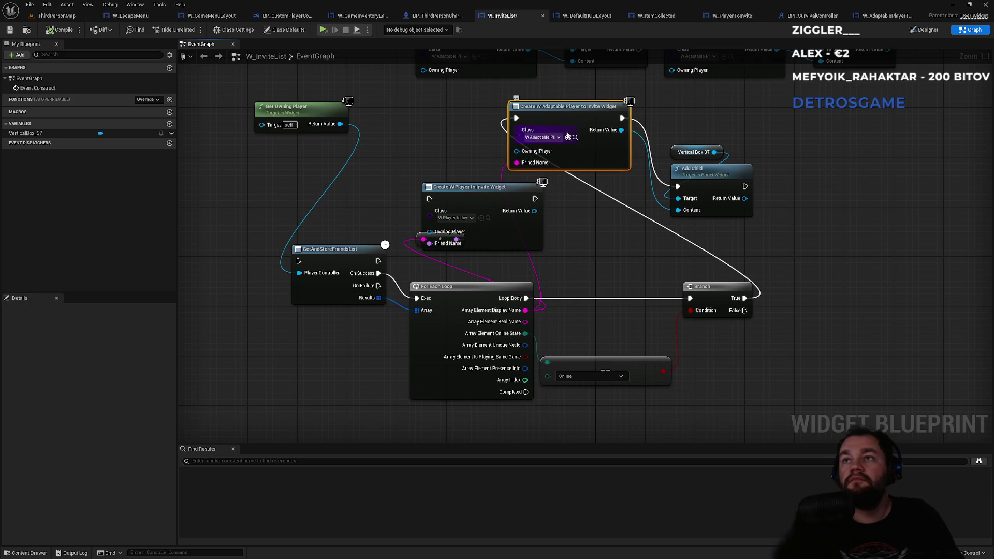
# - Reconnect Event Construct to GetAndStoreFriendsList instead of the test Create Widget chain
pyautogui.moveTo(485, 157)
pyautogui.mouseDown()
pyautogui.moveTo(446, 204)
pyautogui.moveTo(445, 251)
pyautogui.mouseUp()
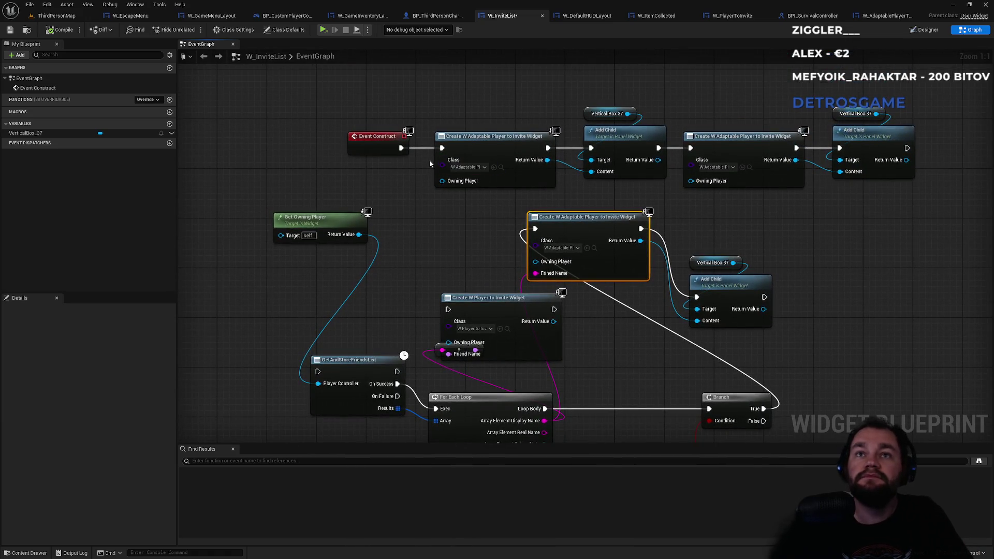
pyautogui.keyDown('alt'); pyautogui.click(417, 149); pyautogui.keyUp('alt')
pyautogui.moveTo(401, 148)
pyautogui.mouseDown()
pyautogui.moveTo(326, 362)
pyautogui.moveTo(311, 368)
pyautogui.moveTo(319, 374)
pyautogui.mouseUp()
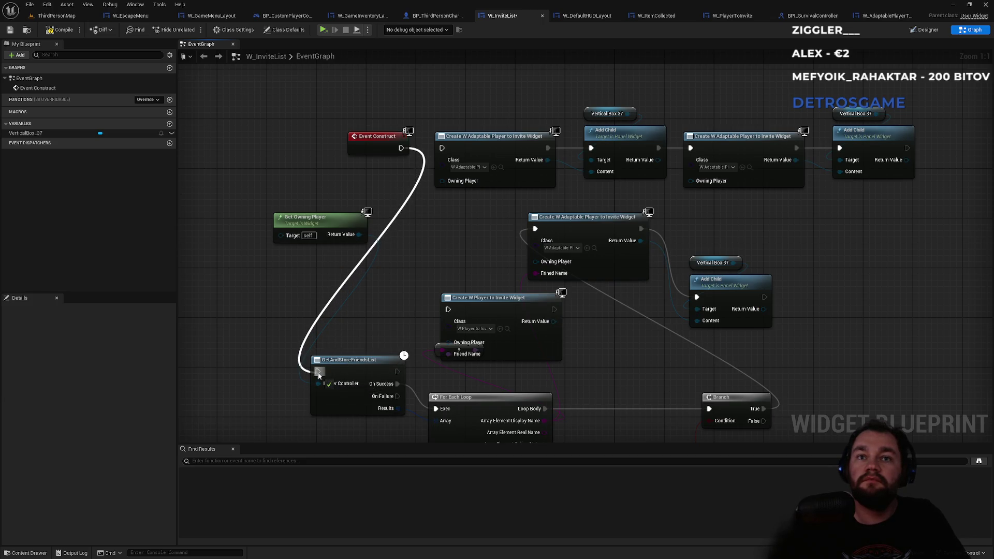
pyautogui.moveTo(319, 374); pyautogui.dragTo(318, 372)
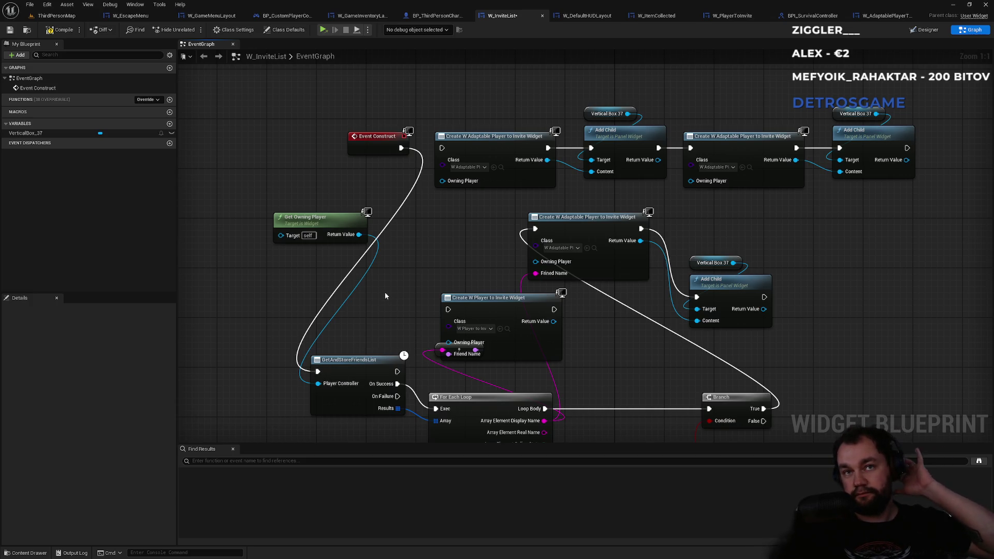
pyautogui.click(54, 16)
# - Save W_InviteList, play the level, and open the Invite player list
pyautogui.click(192, 31)
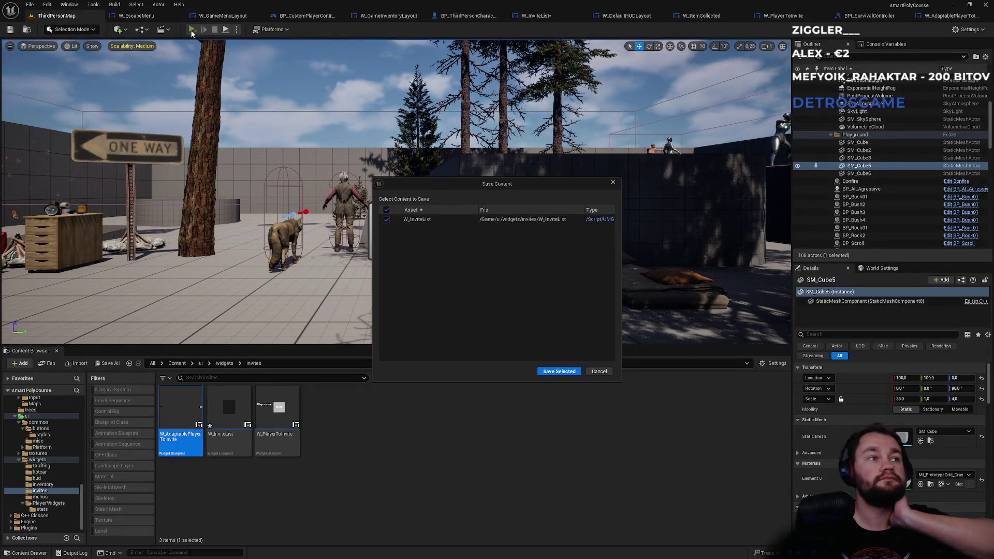
pyautogui.click(564, 371)
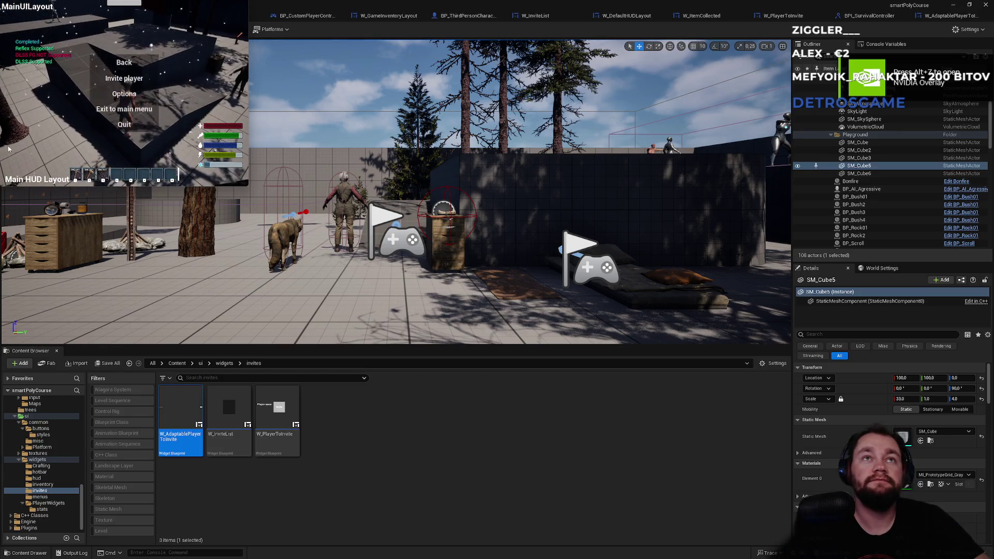
pyautogui.click(124, 79)
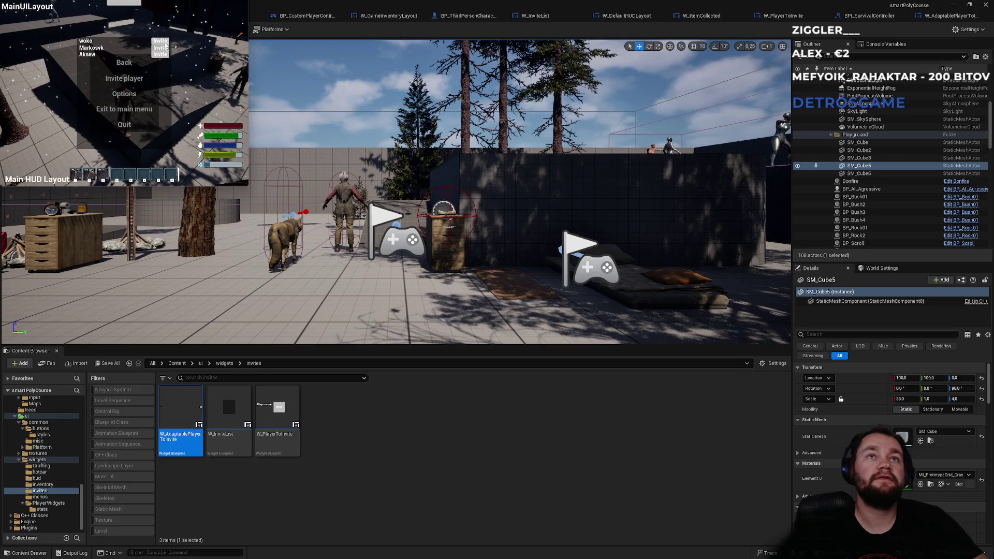
# - Close the menus, stop the session, and relaunch in a New Editor Window
pyautogui.click(163, 53)
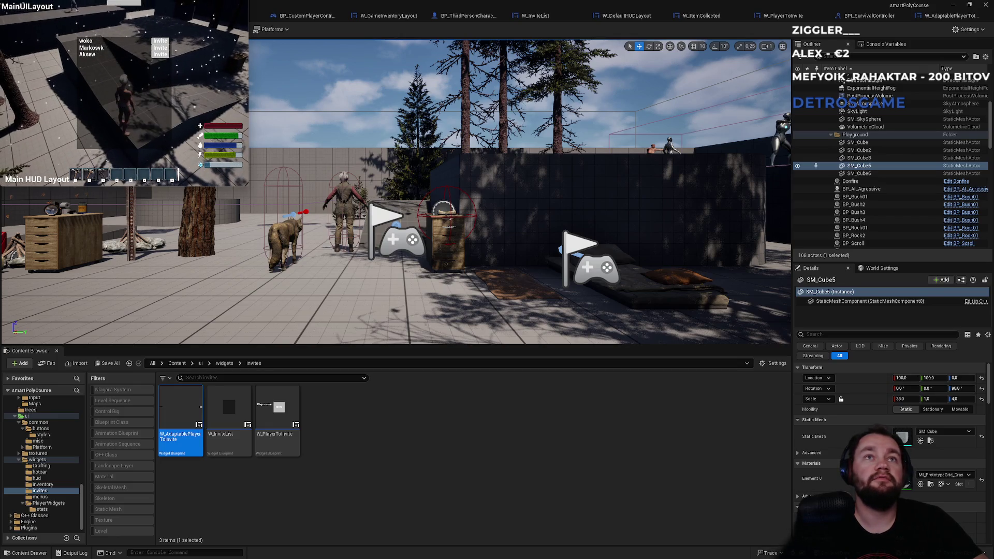
pyautogui.press('Escape')
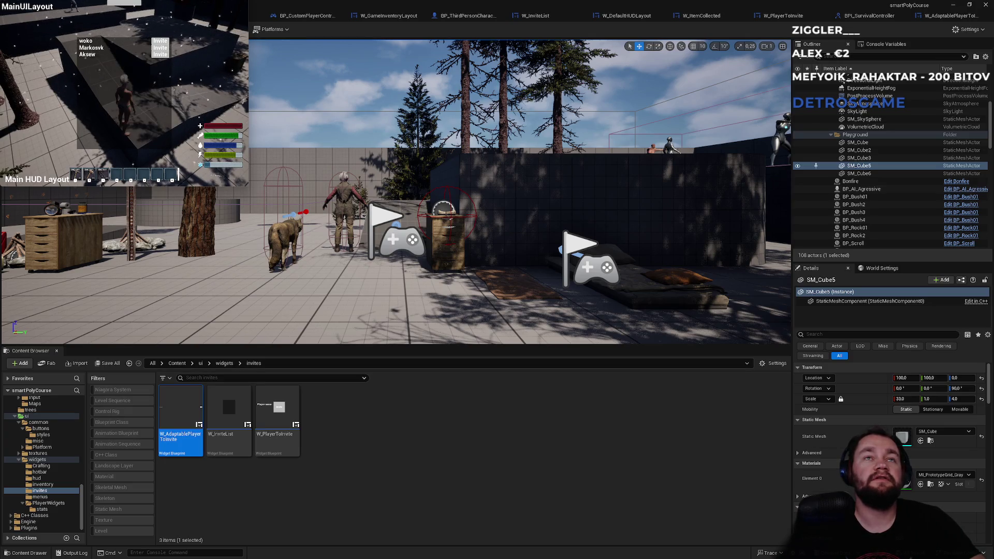
pyautogui.press('Escape')
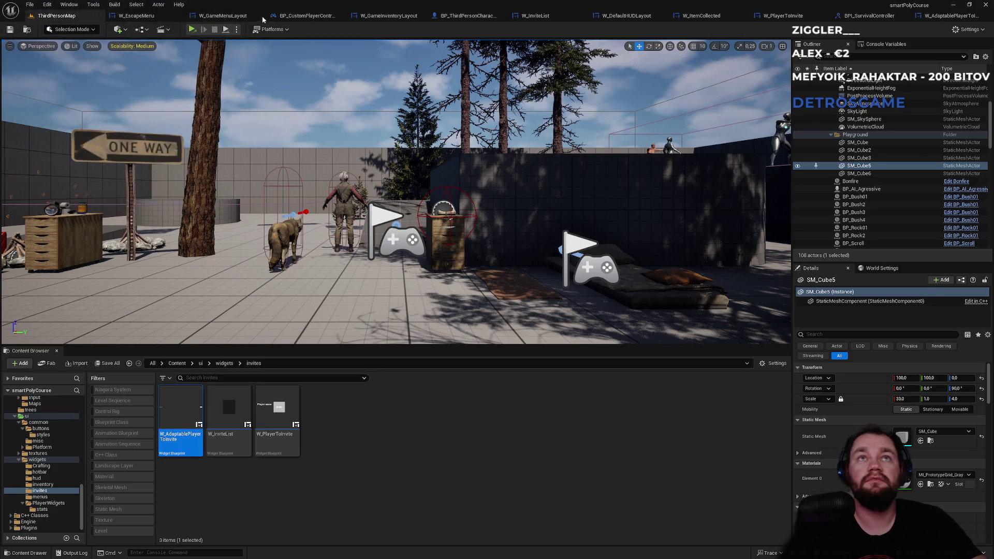
pyautogui.click(236, 30)
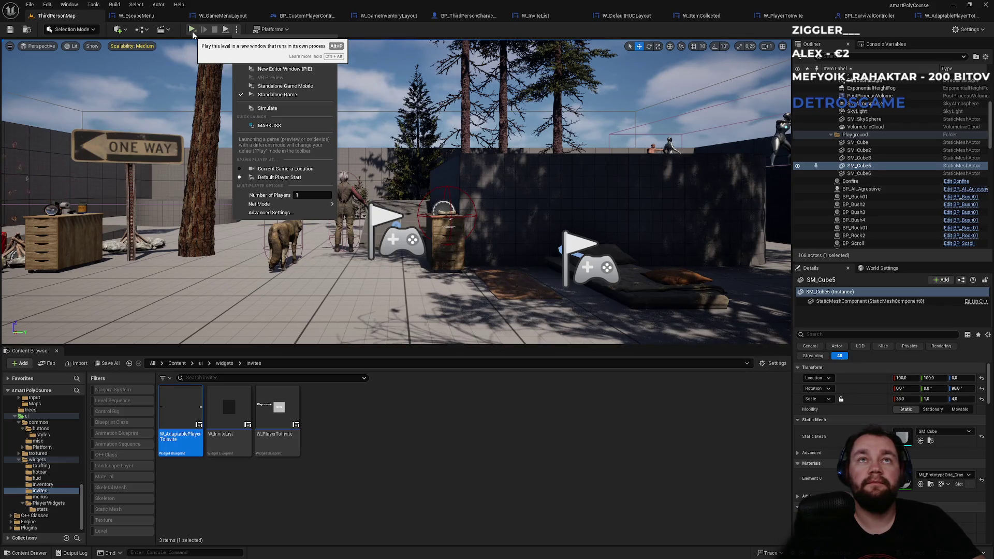
pyautogui.click(275, 64)
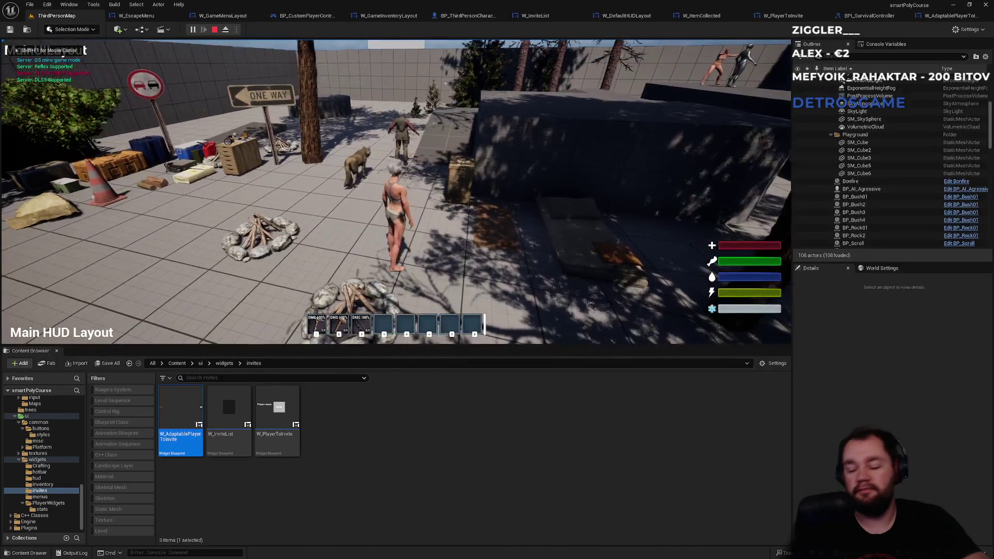
# - Toggle the pause menu a few times, then walk and jump onto the wooden platform
pyautogui.press('Escape')
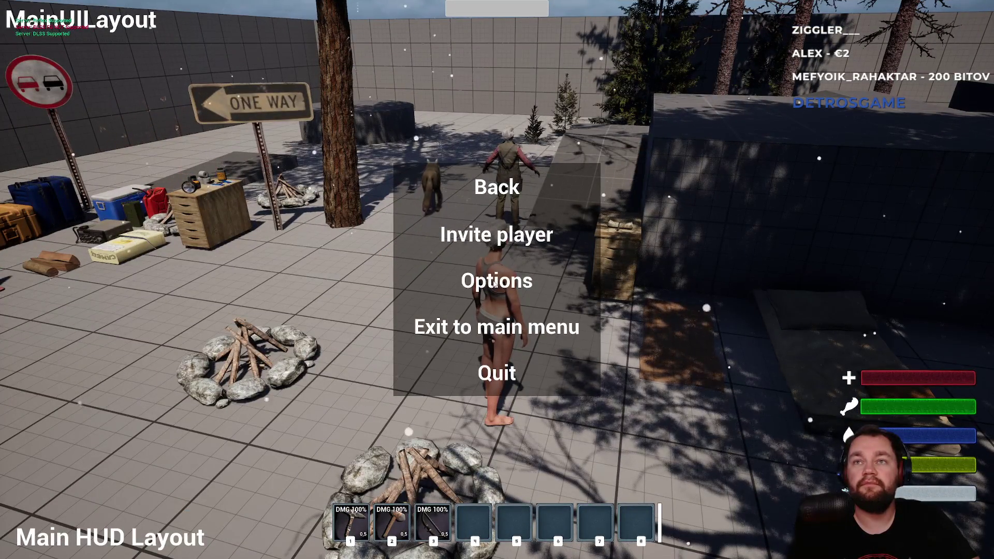
pyautogui.press('Escape')
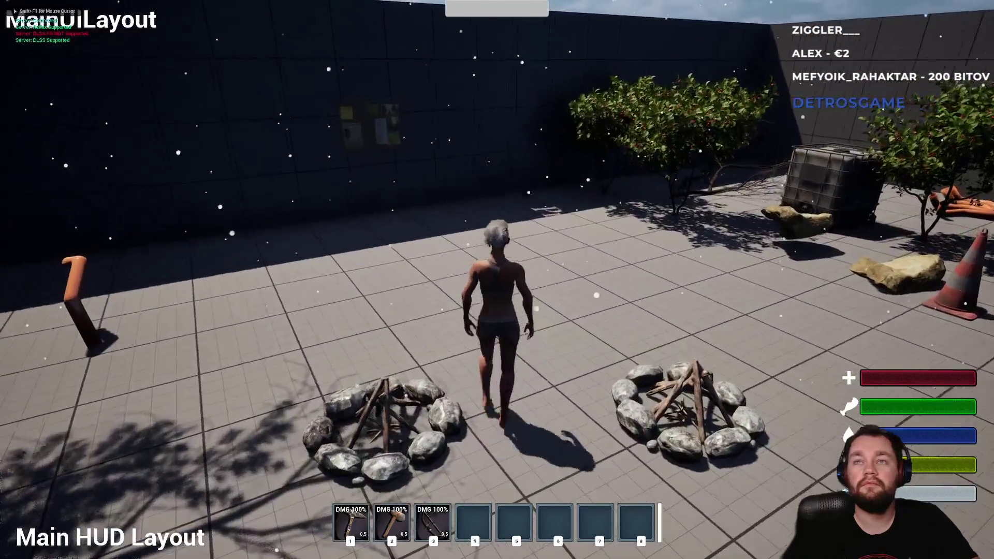
pyautogui.press('Escape')
pyautogui.press('Escape')
pyautogui.press('Escape')
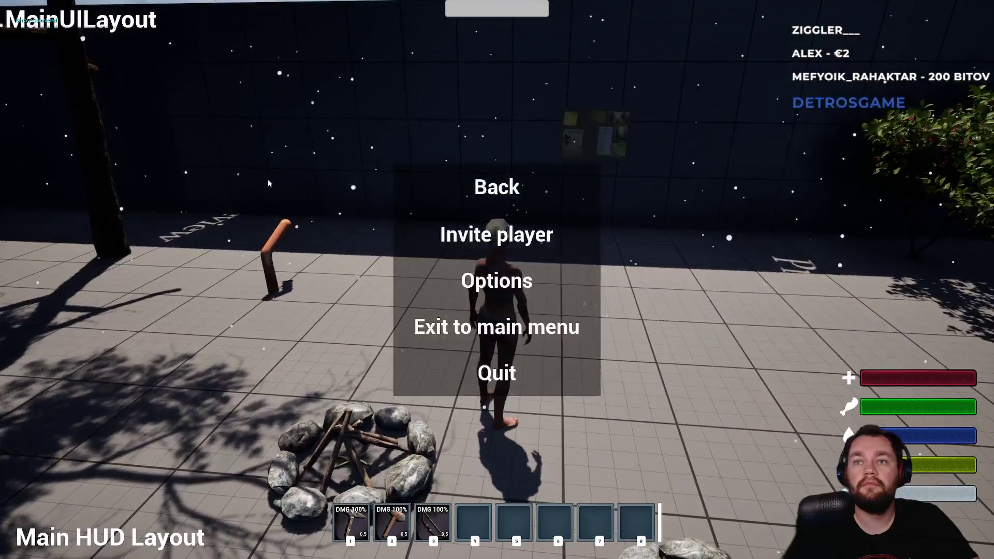
pyautogui.press('Escape')
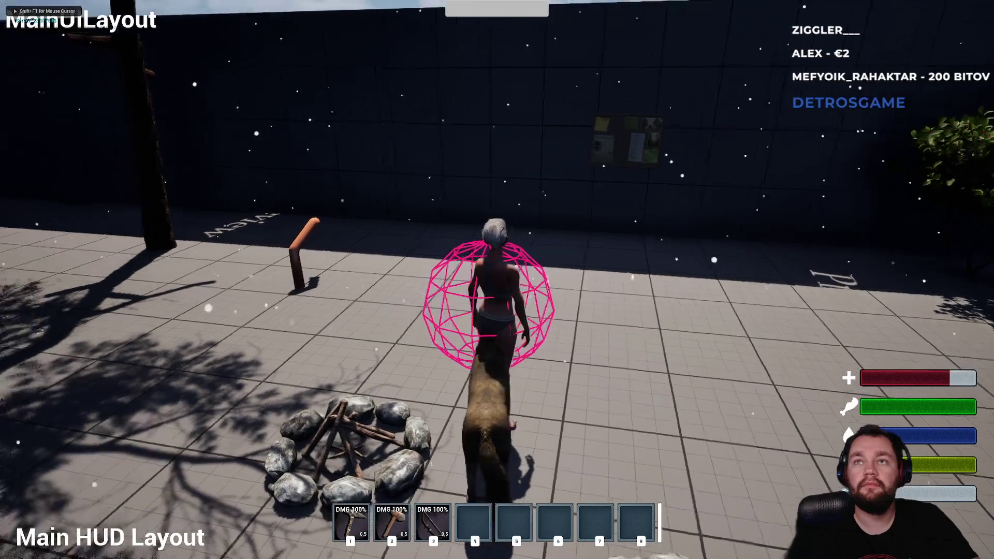
pyautogui.press('w')
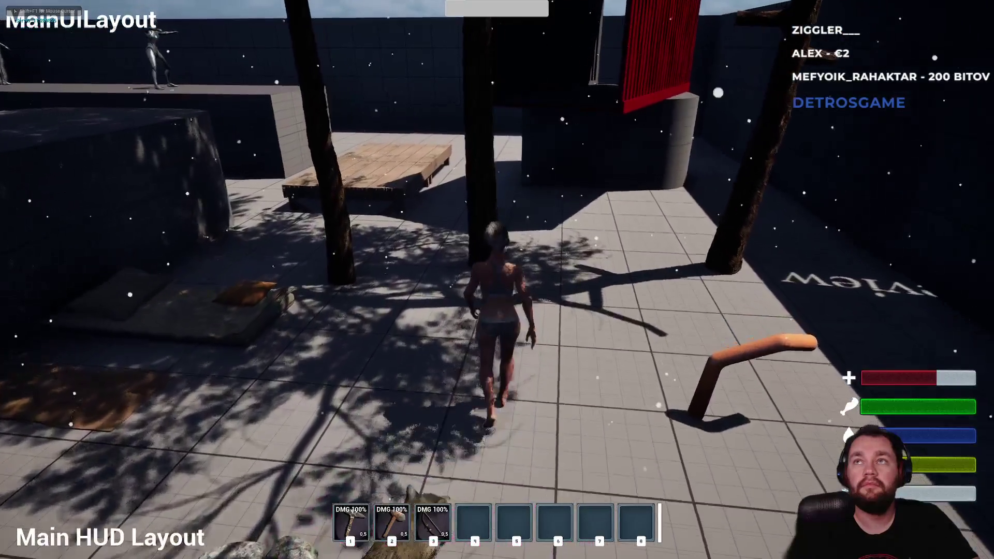
pyautogui.press('space')
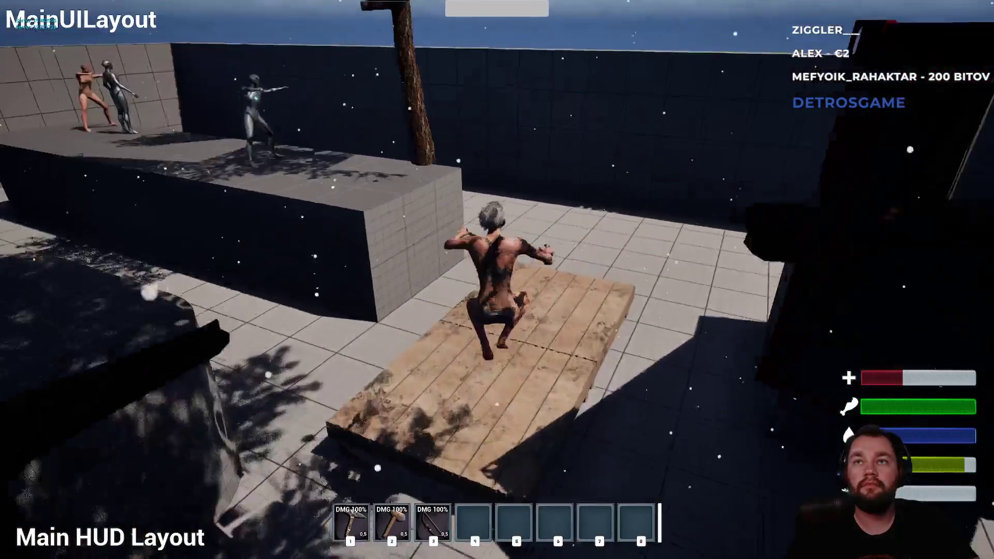
pyautogui.press('w')
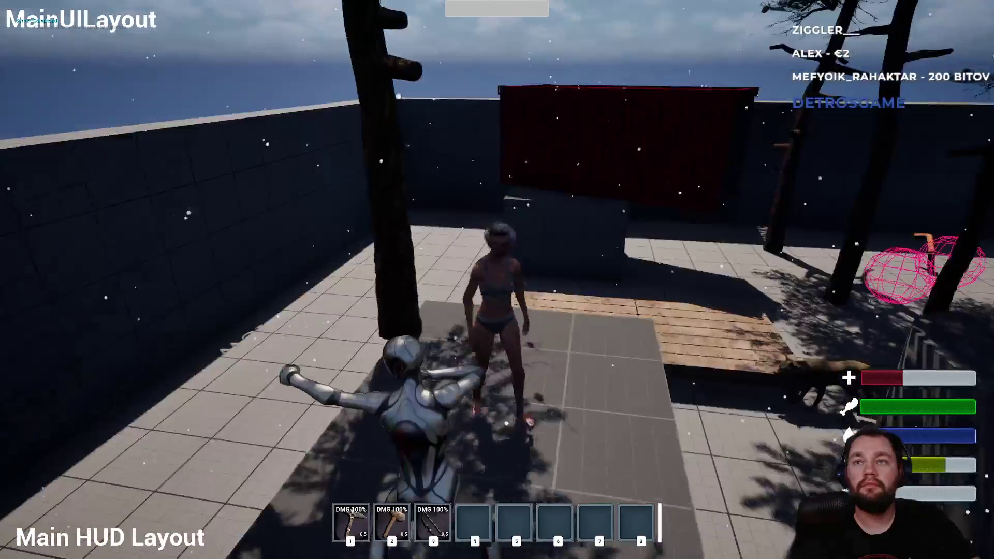
# - Exit to the Beyond the Snowline main menu and quit back to the editor
pyautogui.press('Escape')
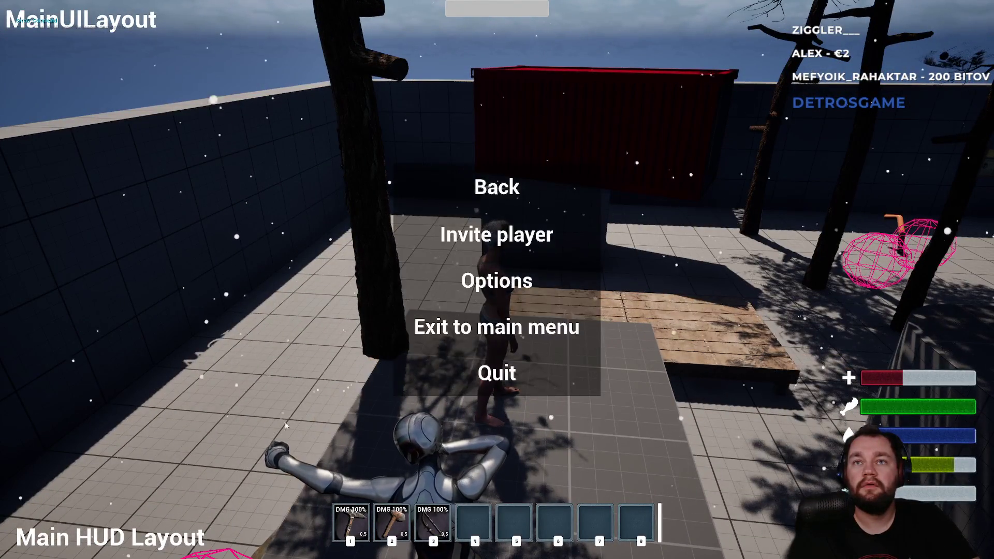
pyautogui.click(457, 344)
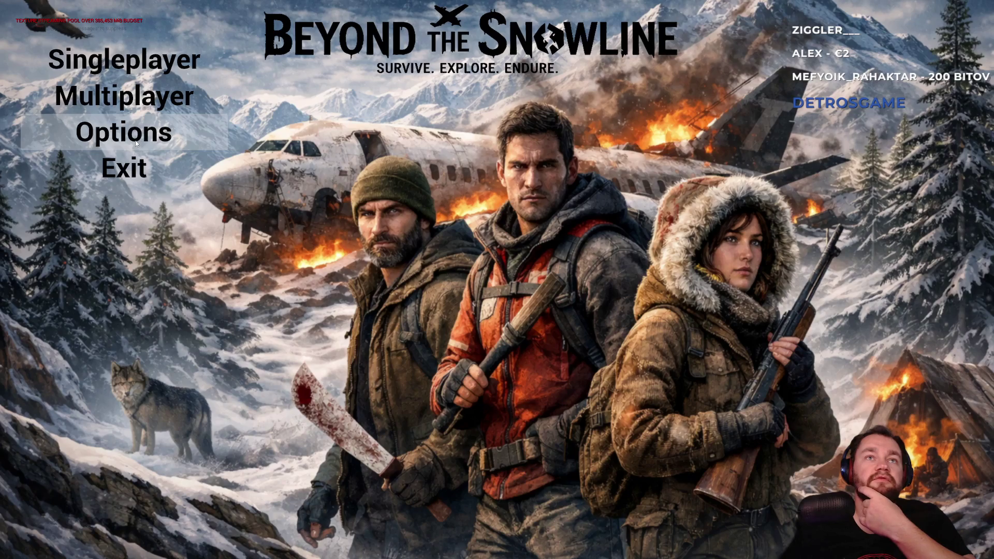
pyautogui.click(132, 168)
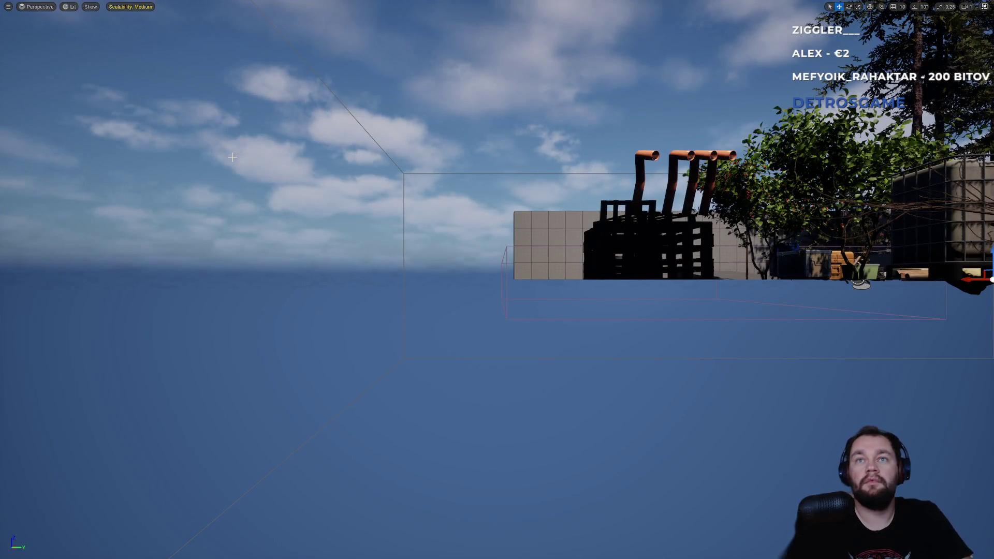
# - Relaunch play with Alt+P and exit to the main menu from the pause menu
pyautogui.hotkey('alt', 'p')
pyautogui.press('Escape')
pyautogui.click(448, 324)
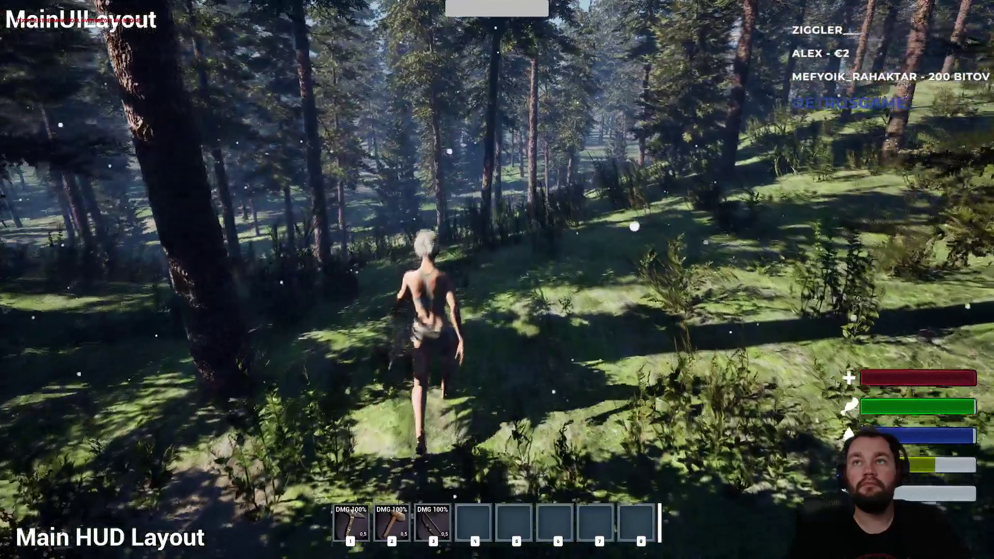
# - Walk the character through the forest, then open and close the pause menu
pyautogui.press('w')
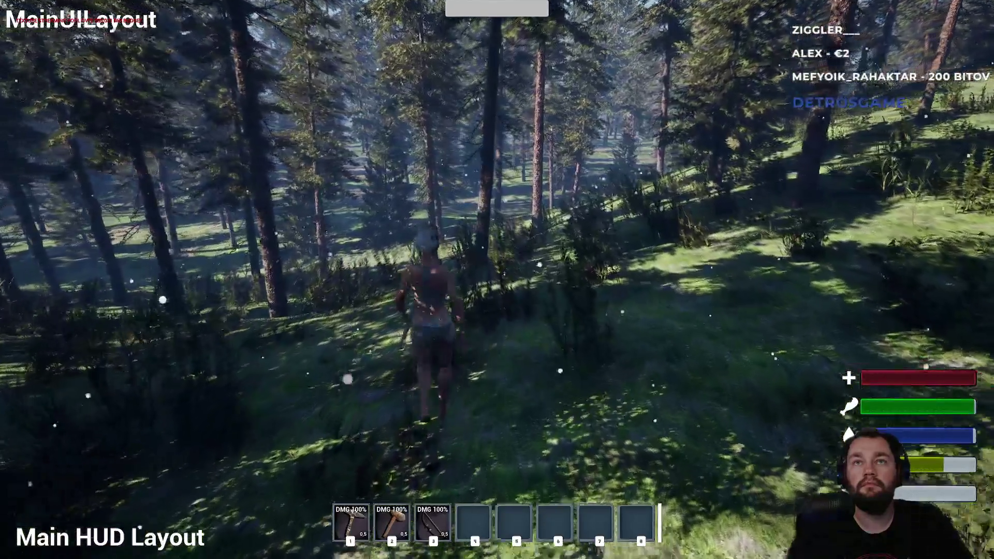
pyautogui.press('w')
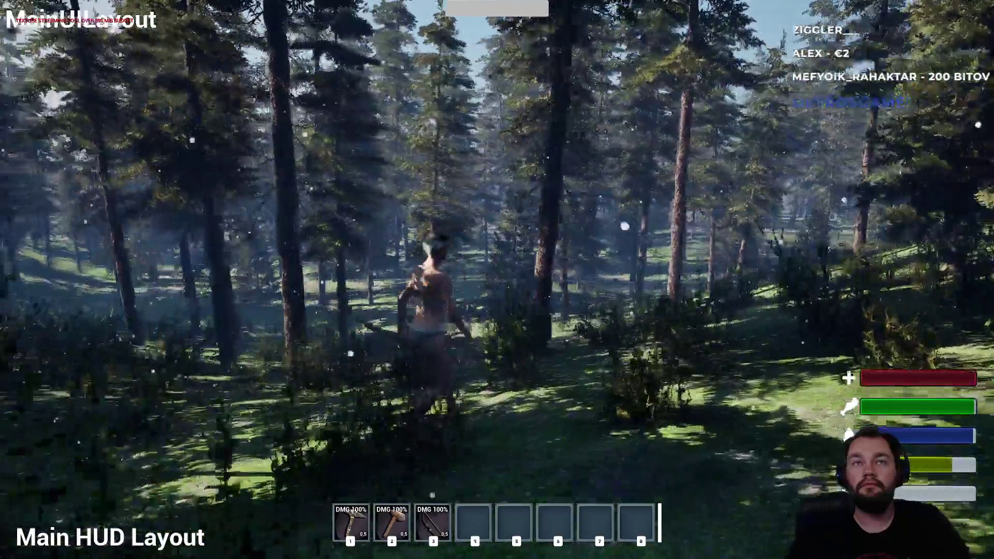
pyautogui.press('w')
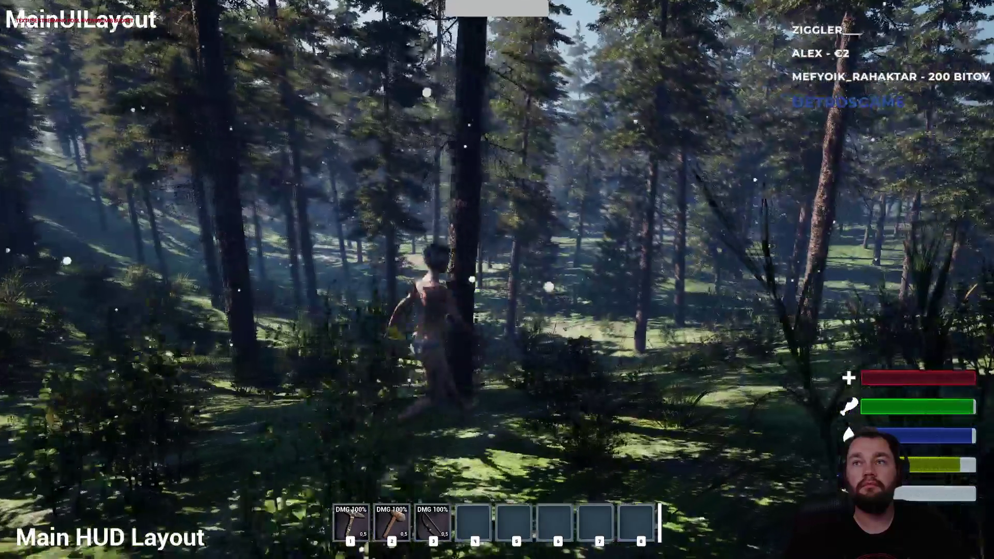
pyautogui.press('w')
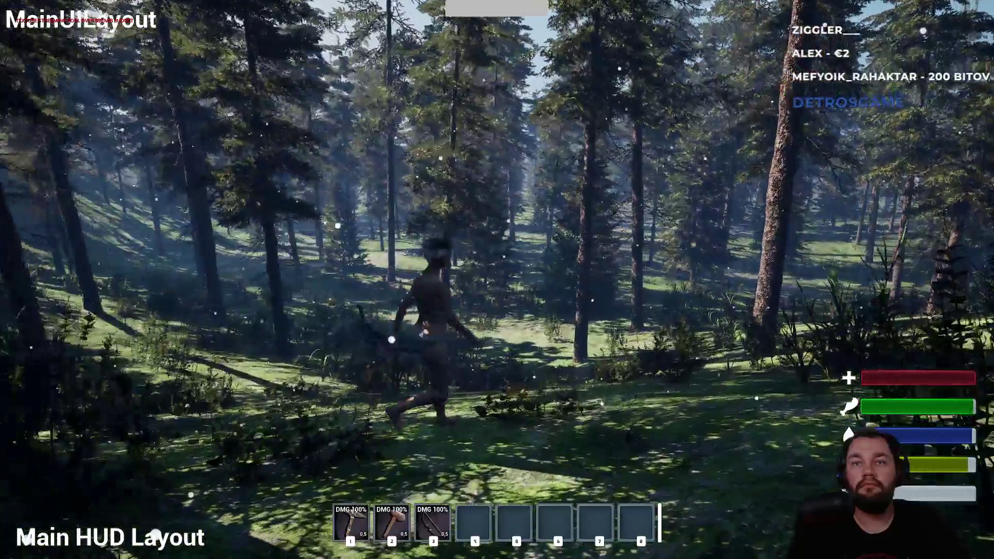
pyautogui.press('w')
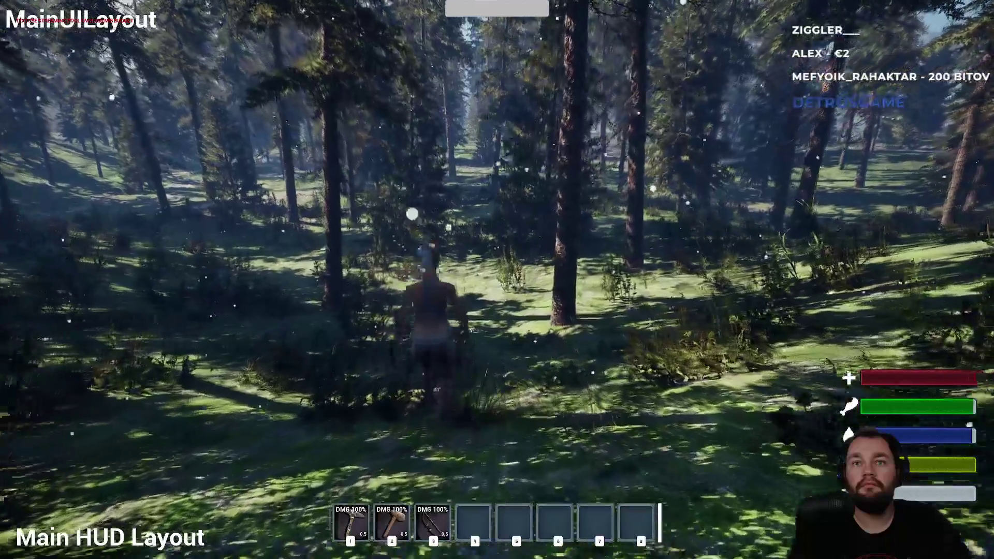
pyautogui.press('w')
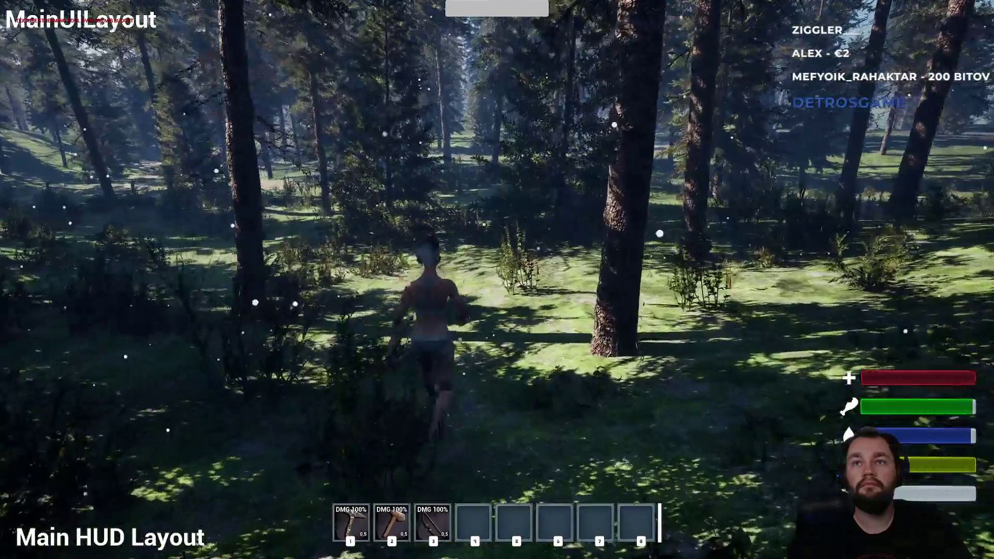
pyautogui.press('Escape')
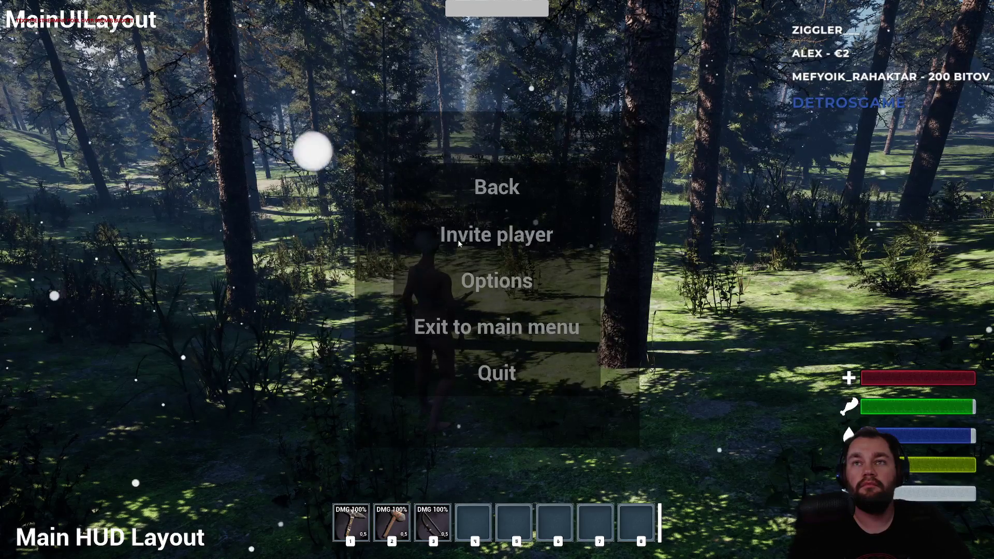
pyautogui.press('Escape')
pyautogui.press('Escape')
pyautogui.press('Escape')
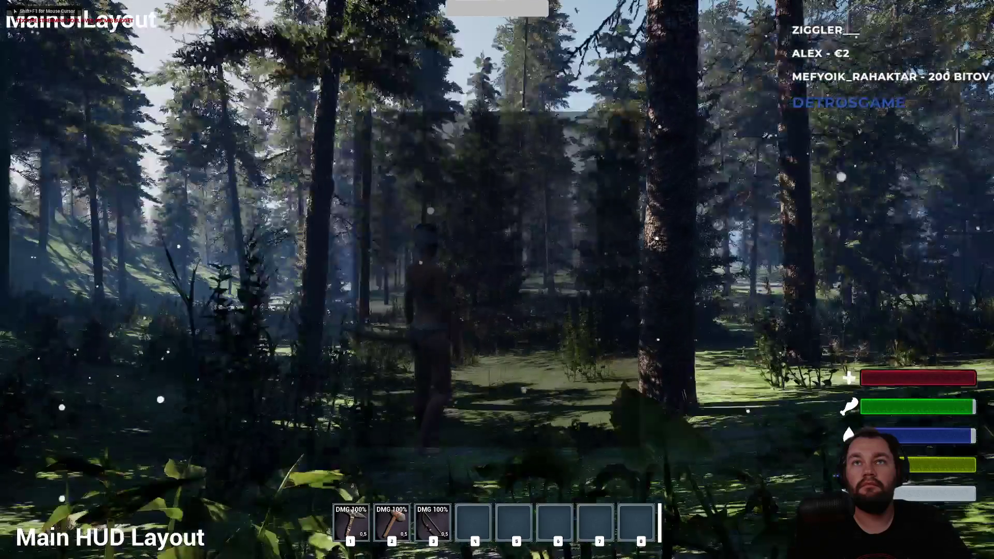
# - Keep walking, check the pause menu again, free the mouse with Shift+F1, and stop playing
pyautogui.press('w')
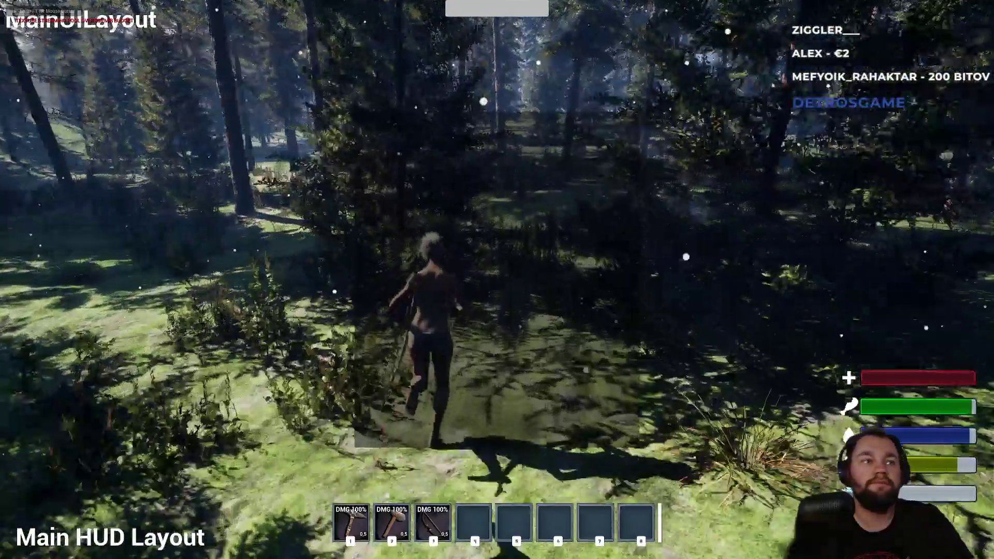
pyautogui.press('w')
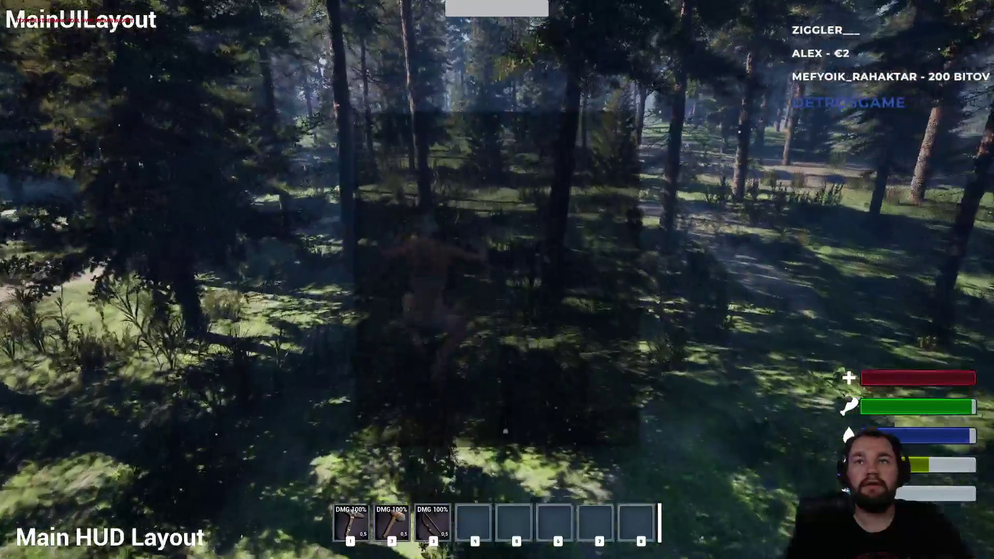
pyautogui.press('Escape')
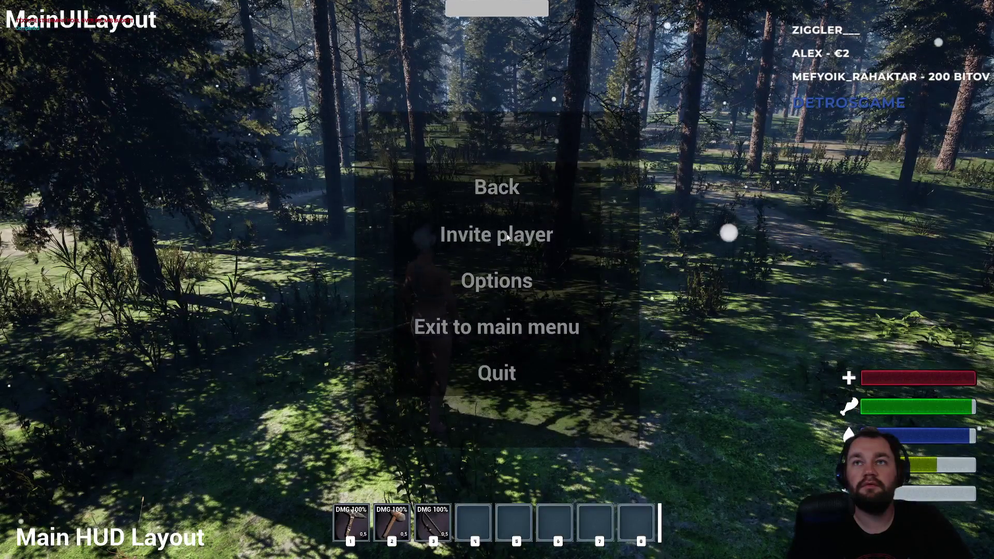
pyautogui.press('Escape')
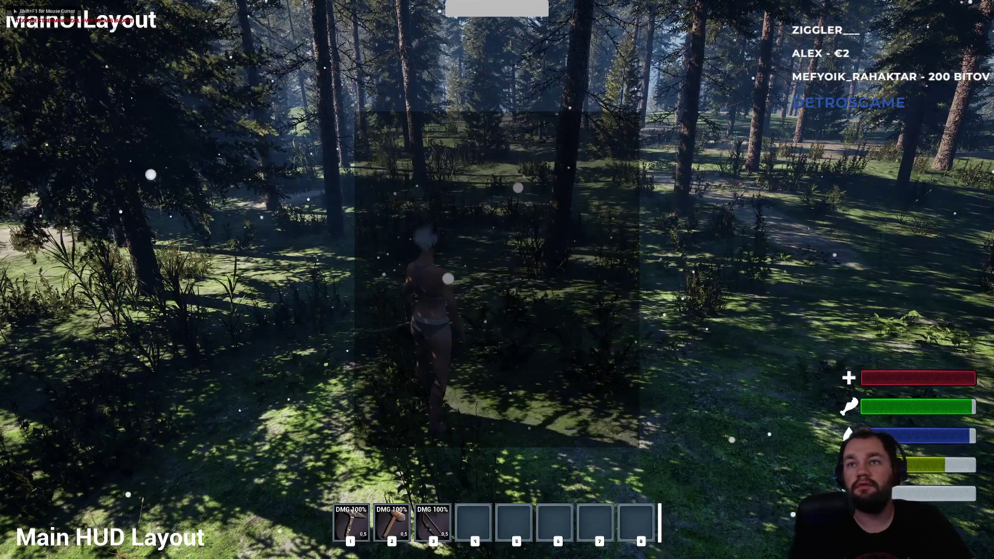
pyautogui.hotkey('shift', 'F1')
pyautogui.press('F11')
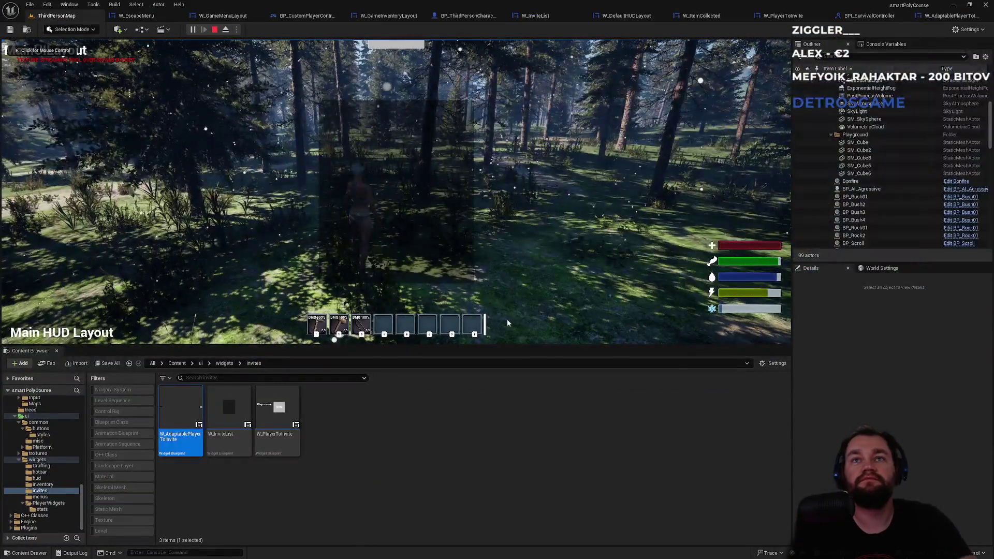
pyautogui.press('Escape')
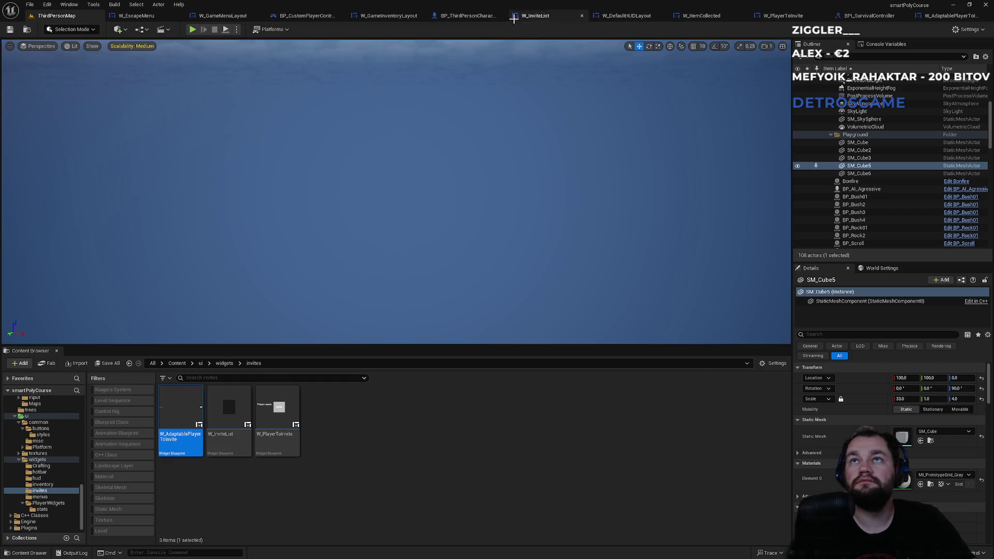
# - In W_InviteList, delete the old Create W Player to Invite Widget node
pyautogui.click(548, 19)
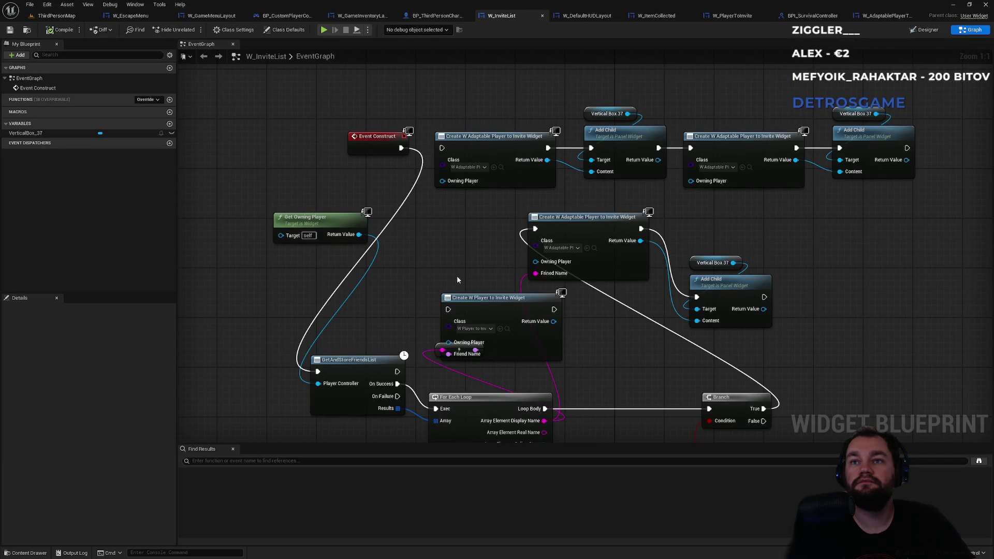
pyautogui.moveTo(458, 270)
pyautogui.mouseDown()
pyautogui.moveTo(433, 204)
pyautogui.moveTo(433, 299)
pyautogui.moveTo(449, 298)
pyautogui.mouseUp()
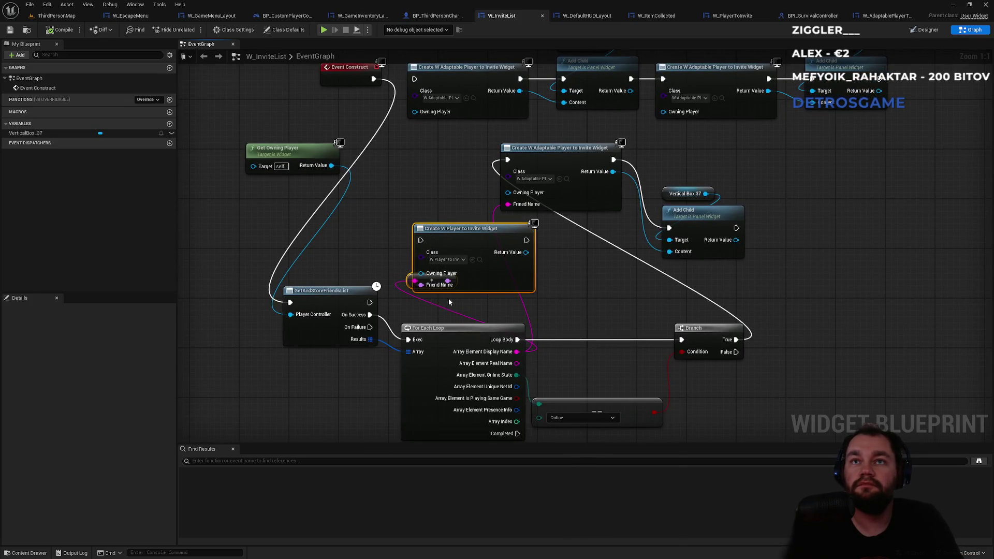
pyautogui.press('Delete')
# - Place Get Owning Player and Event Construct beside GetAndStoreFriendsList, and raise Vertical Box 37 and Add Child
pyautogui.moveTo(412, 240); pyautogui.dragTo(560, 307)
pyautogui.moveTo(461, 226)
pyautogui.mouseDown()
pyautogui.moveTo(510, 291)
pyautogui.moveTo(488, 326)
pyautogui.mouseUp()
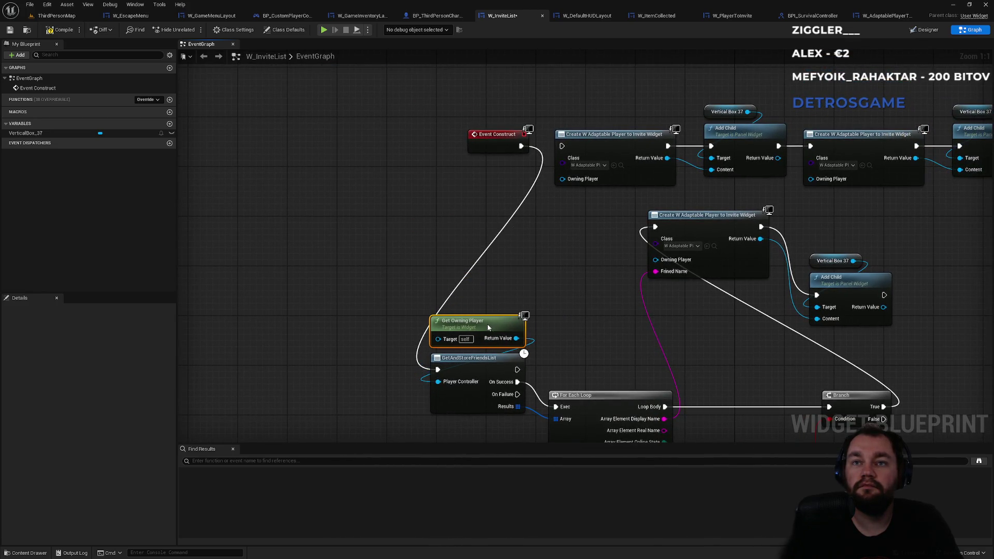
pyautogui.moveTo(500, 134)
pyautogui.mouseDown()
pyautogui.moveTo(341, 334)
pyautogui.moveTo(348, 362)
pyautogui.mouseUp()
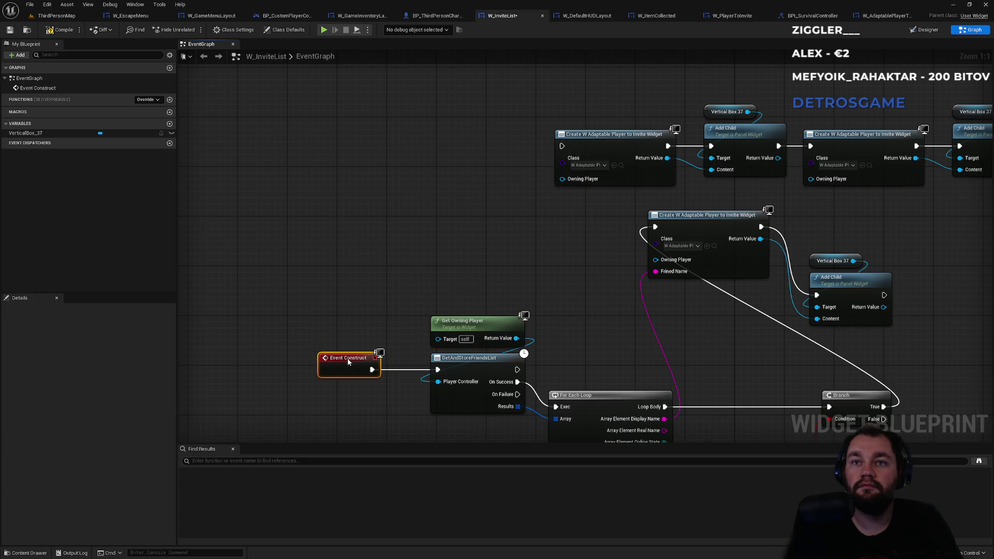
pyautogui.moveTo(501, 329)
pyautogui.mouseDown()
pyautogui.moveTo(359, 223)
pyautogui.moveTo(239, 229)
pyautogui.mouseUp()
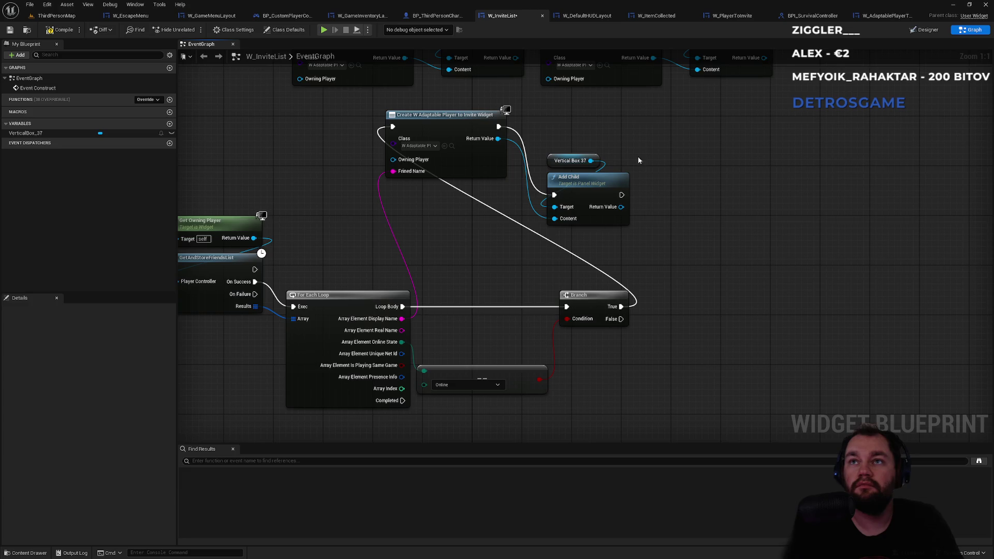
pyautogui.moveTo(653, 139); pyautogui.dragTo(543, 229)
pyautogui.moveTo(588, 185); pyautogui.dragTo(582, 117)
pyautogui.click(703, 121)
# - Move the widget creation and Add Child nodes after the Branch, aligning the Online equality node
pyautogui.moveTo(667, 97)
pyautogui.mouseDown()
pyautogui.moveTo(440, 130)
pyautogui.moveTo(742, 222)
pyautogui.moveTo(744, 306)
pyautogui.moveTo(704, 304)
pyautogui.mouseUp()
pyautogui.click(827, 261)
pyautogui.moveTo(827, 261); pyautogui.dragTo(896, 342)
pyautogui.moveTo(838, 290); pyautogui.dragTo(826, 290)
pyautogui.click(673, 248)
pyautogui.moveTo(487, 373); pyautogui.dragTo(498, 360)
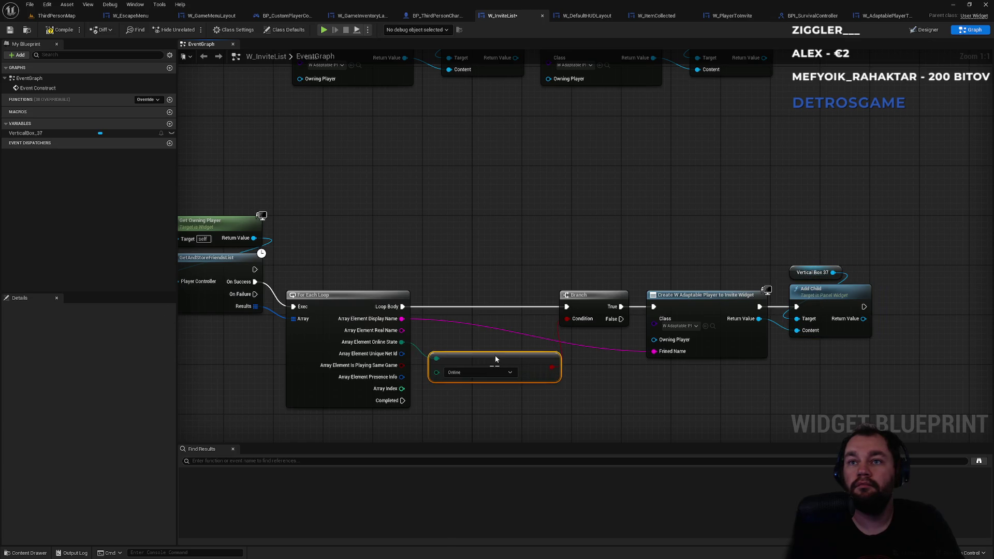
pyautogui.moveTo(588, 246)
pyautogui.mouseDown()
pyautogui.moveTo(784, 311)
pyautogui.moveTo(845, 296)
pyautogui.mouseUp()
pyautogui.click(529, 357)
# - Lower Event Construct, Get Owning Player and GetAndStoreFriendsList to line up with the For Each Loop
pyautogui.moveTo(355, 235); pyautogui.dragTo(484, 275)
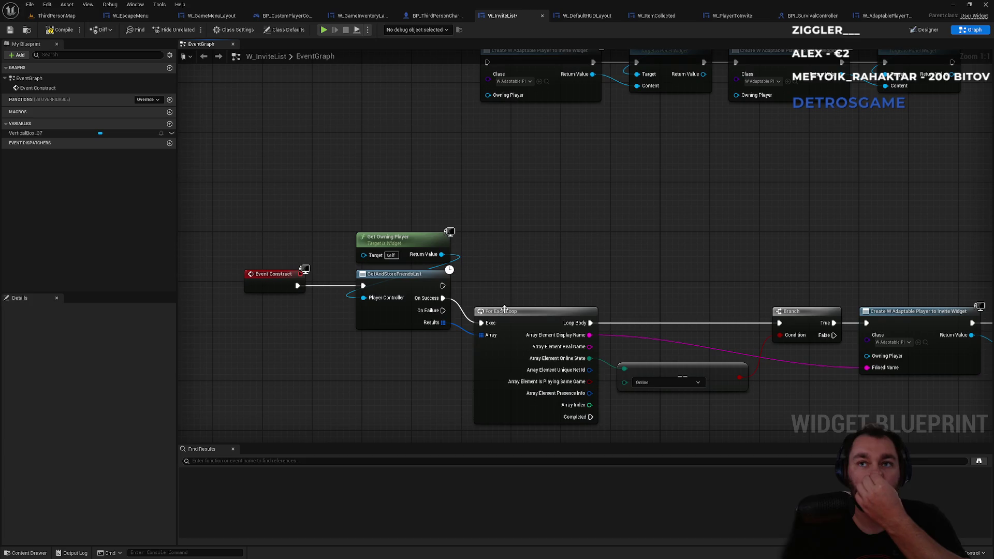
pyautogui.moveTo(202, 221); pyautogui.dragTo(407, 331)
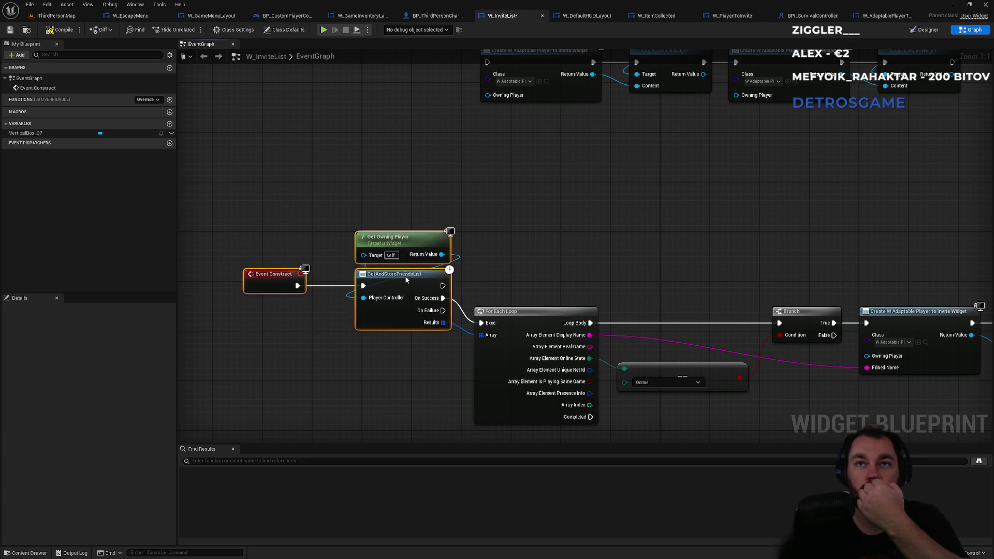
pyautogui.moveTo(407, 276); pyautogui.dragTo(400, 301)
pyautogui.click(488, 236)
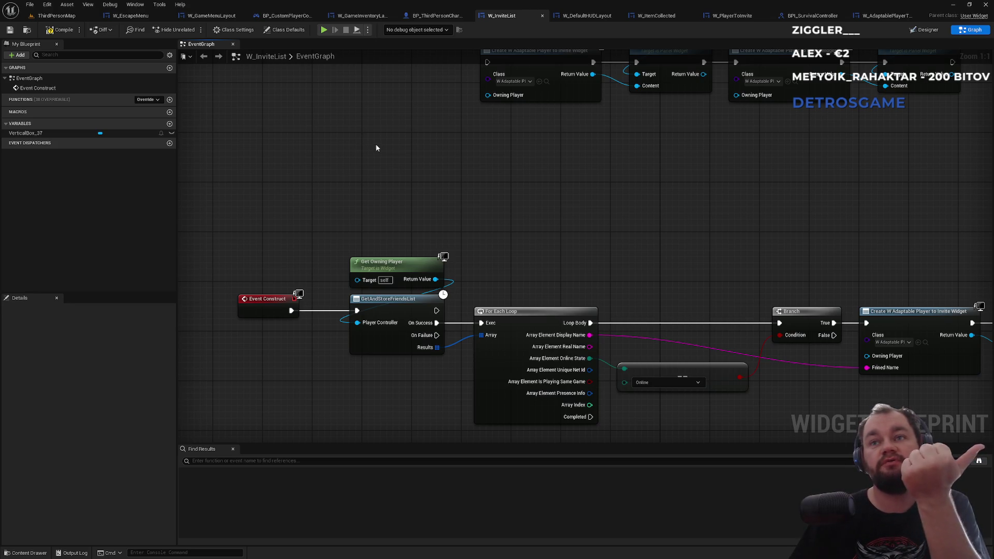
pyautogui.moveTo(541, 187); pyautogui.dragTo(395, 191)
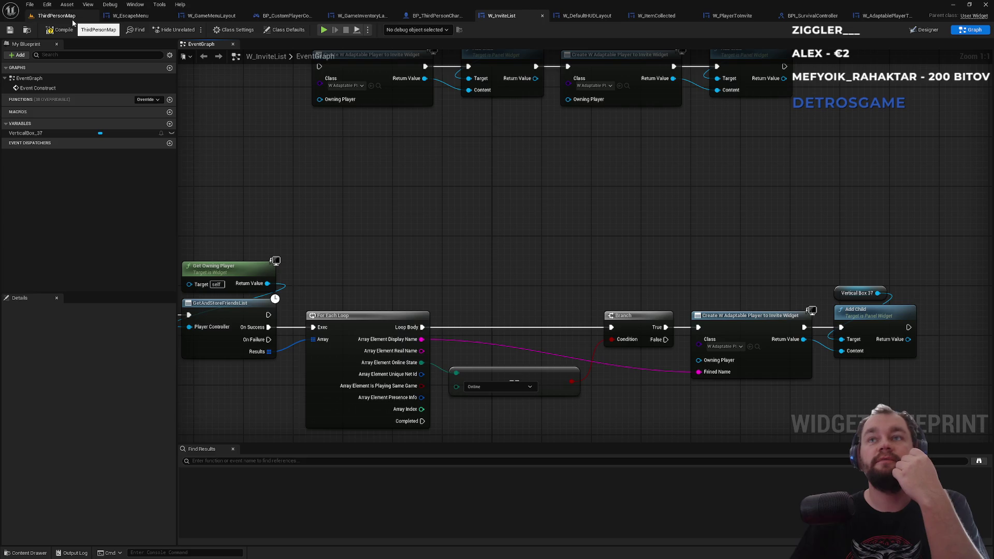
pyautogui.moveTo(341, 231); pyautogui.dragTo(326, 140)
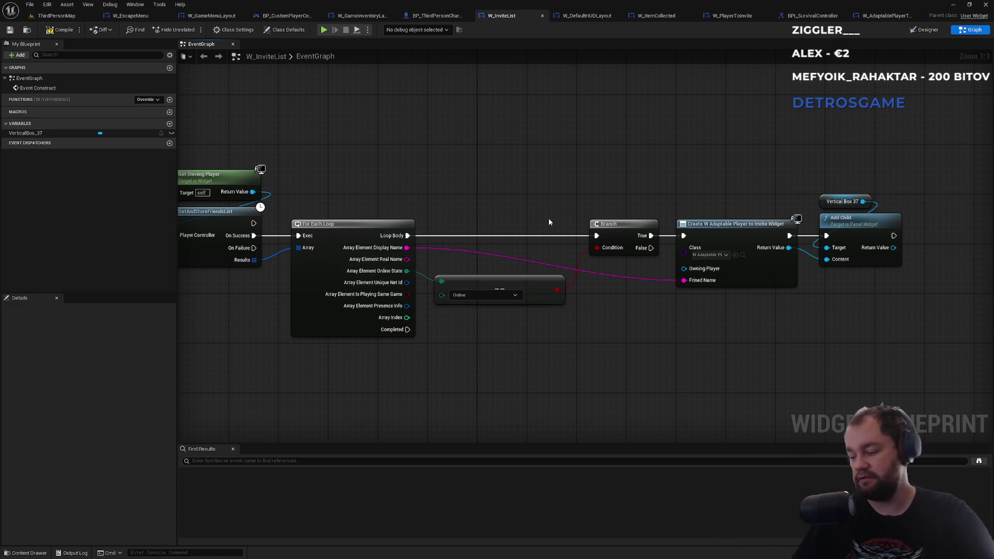
pyautogui.moveTo(473, 199); pyautogui.dragTo(616, 208)
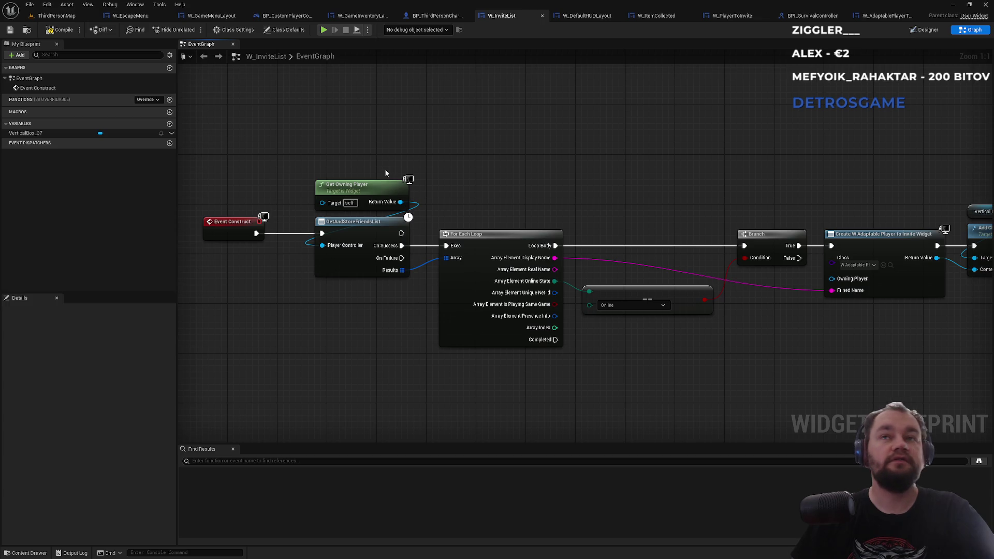
pyautogui.click(54, 15)
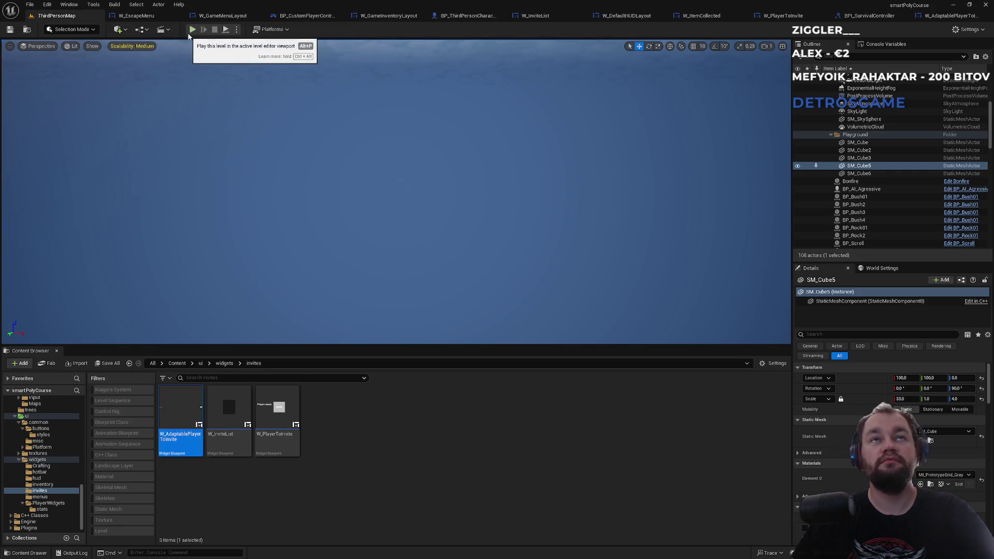
# - Play the level, exit to the main menu from the pause menu, and start Singleplayer
pyautogui.click(191, 32)
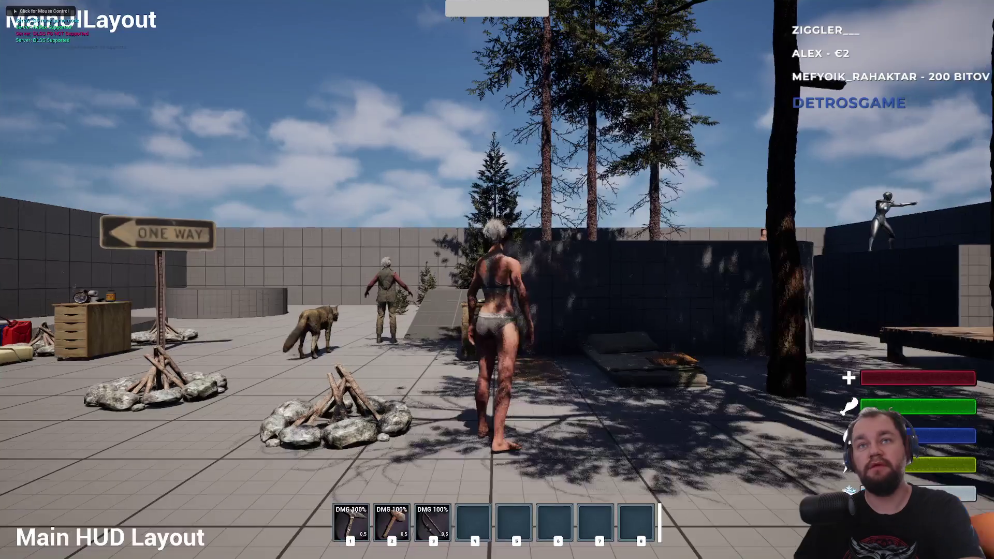
pyautogui.press('Escape')
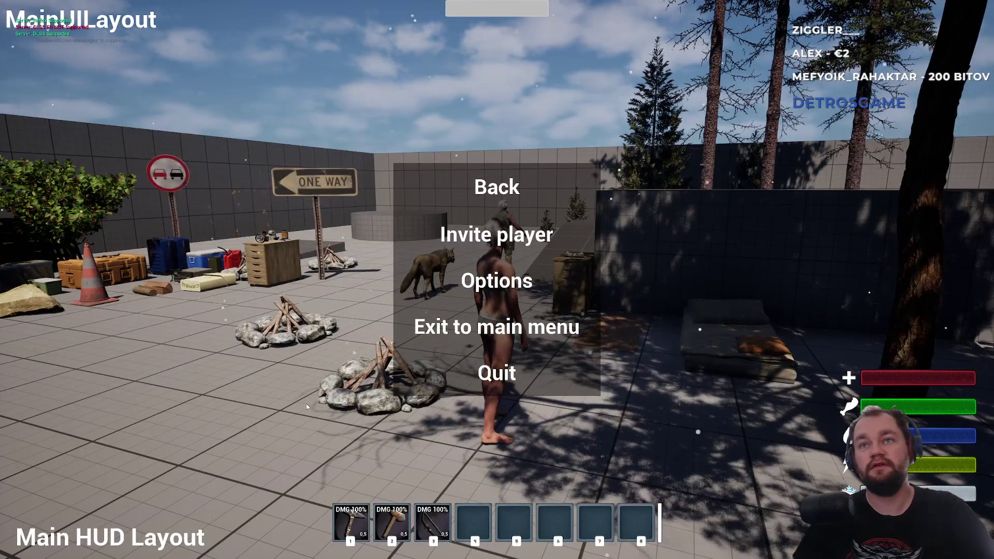
pyautogui.click(489, 332)
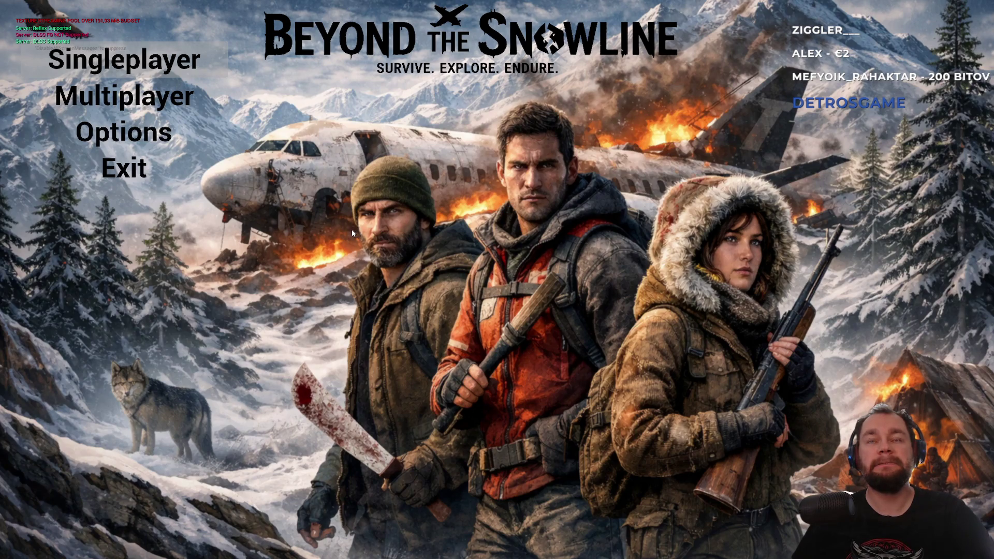
pyautogui.click(124, 59)
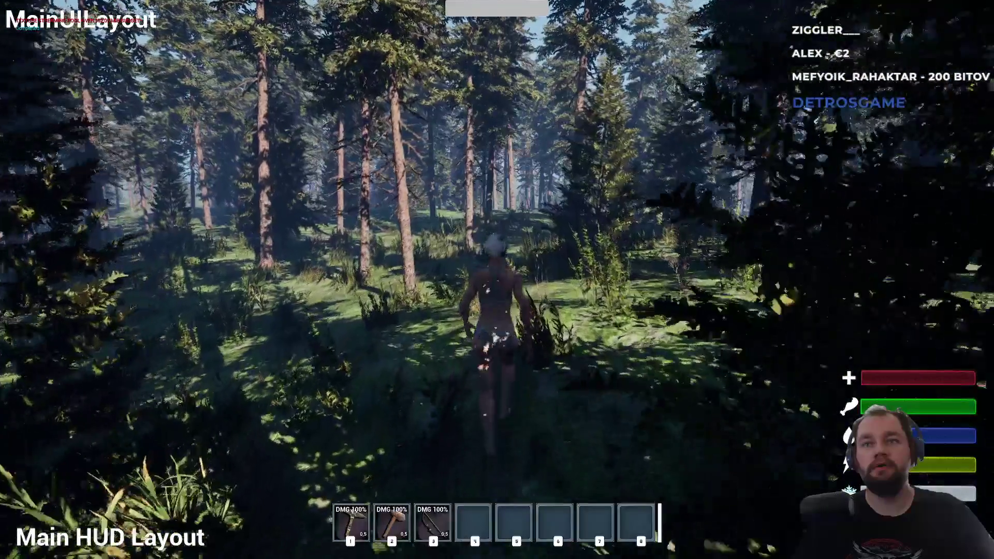
# - Equip the 100 Armor gloves, pants and boots from the inventory, then close it
pyautogui.press('Tab')
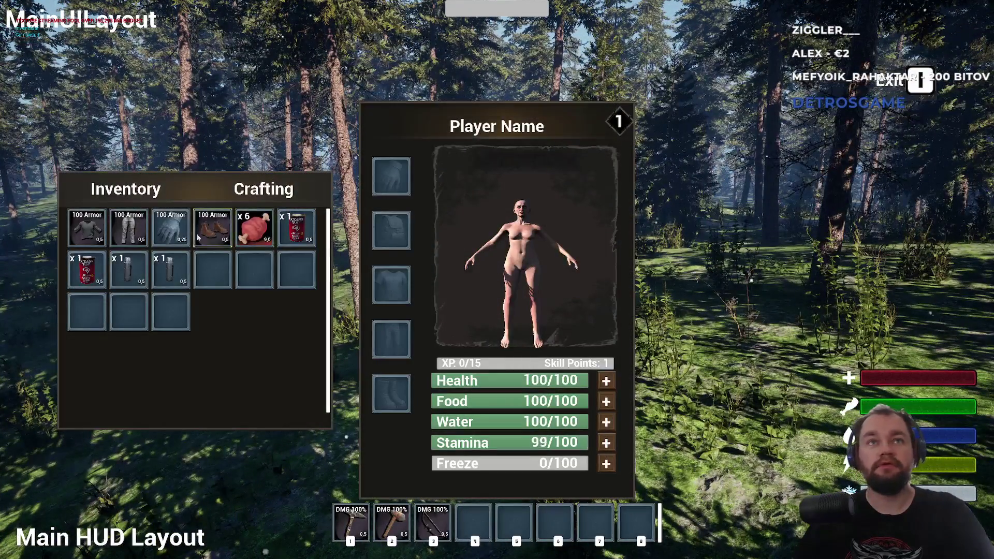
pyautogui.moveTo(170, 228)
pyautogui.mouseDown()
pyautogui.moveTo(390, 336)
pyautogui.moveTo(390, 178)
pyautogui.mouseUp()
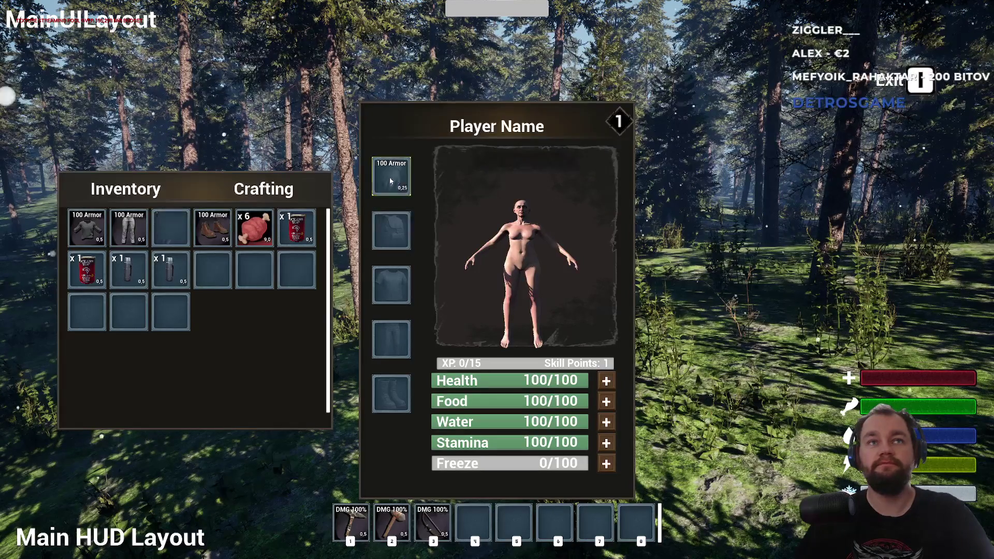
pyautogui.moveTo(349, 344); pyautogui.dragTo(391, 338)
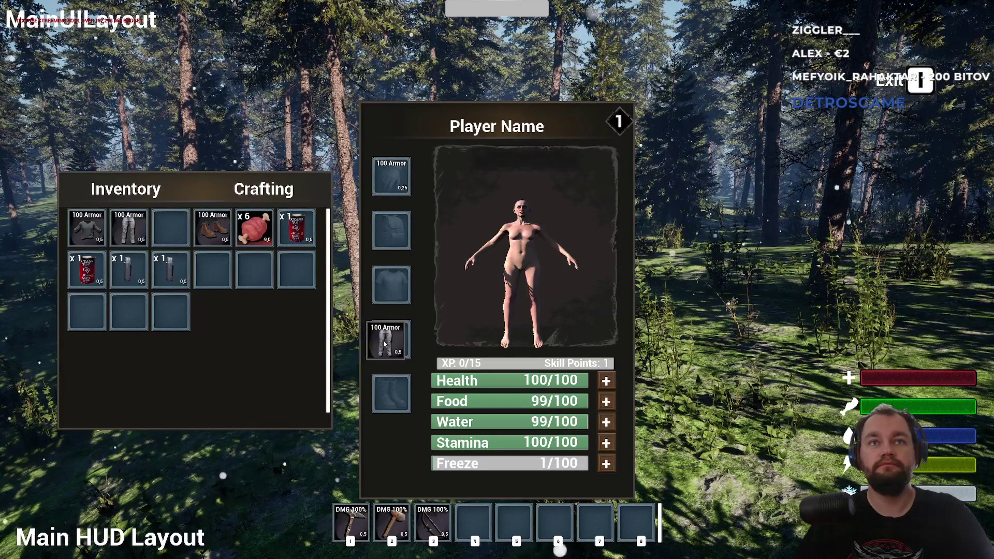
pyautogui.moveTo(212, 228); pyautogui.dragTo(391, 393)
pyautogui.press('Tab')
pyautogui.press('s')
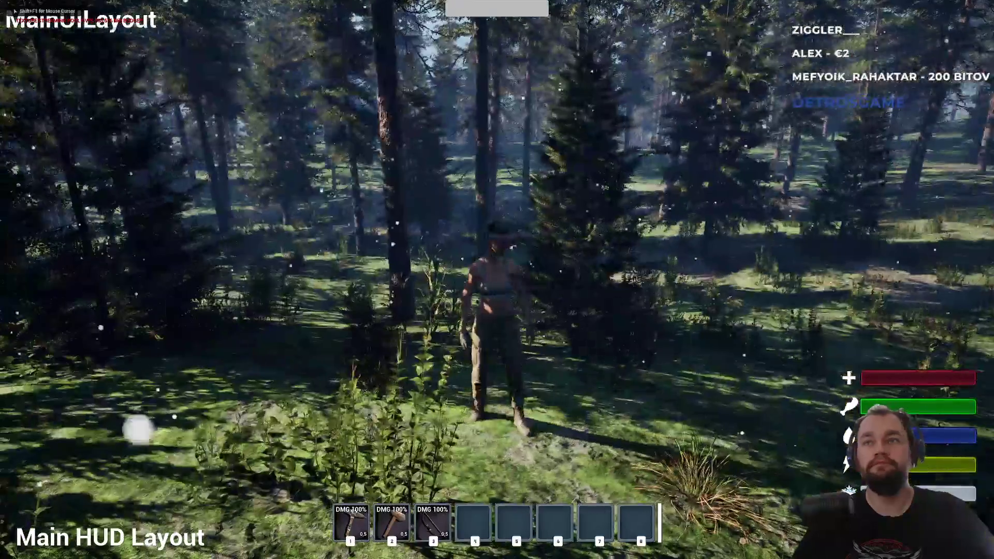
# - Run into the forest and swing the axe at trees to gather wood
pyautogui.press('w')
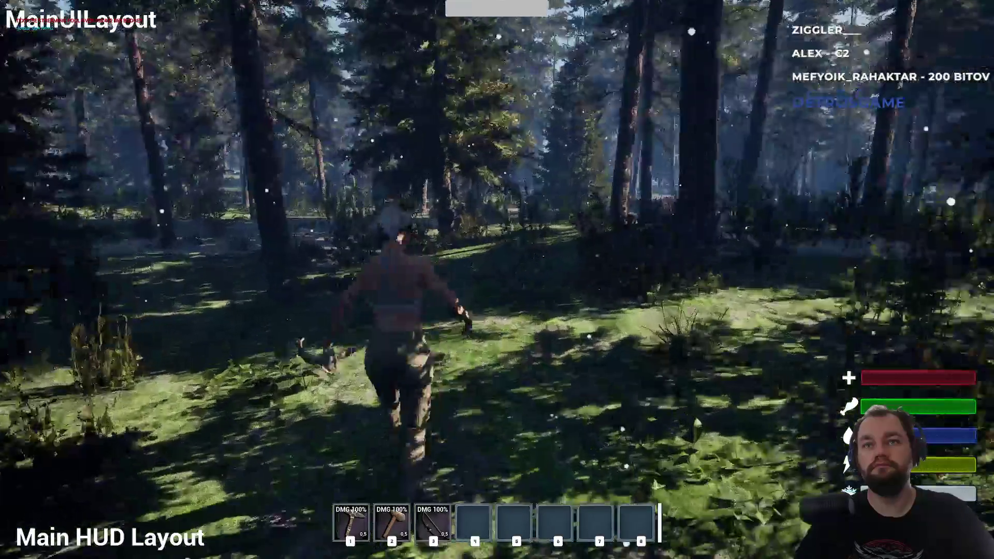
pyautogui.rightClick(497, 279)
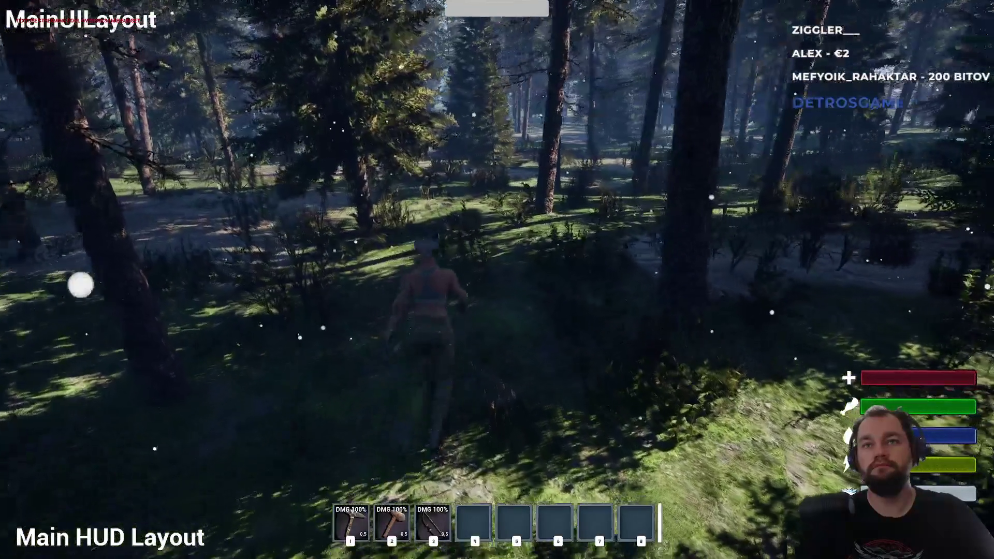
pyautogui.press('w')
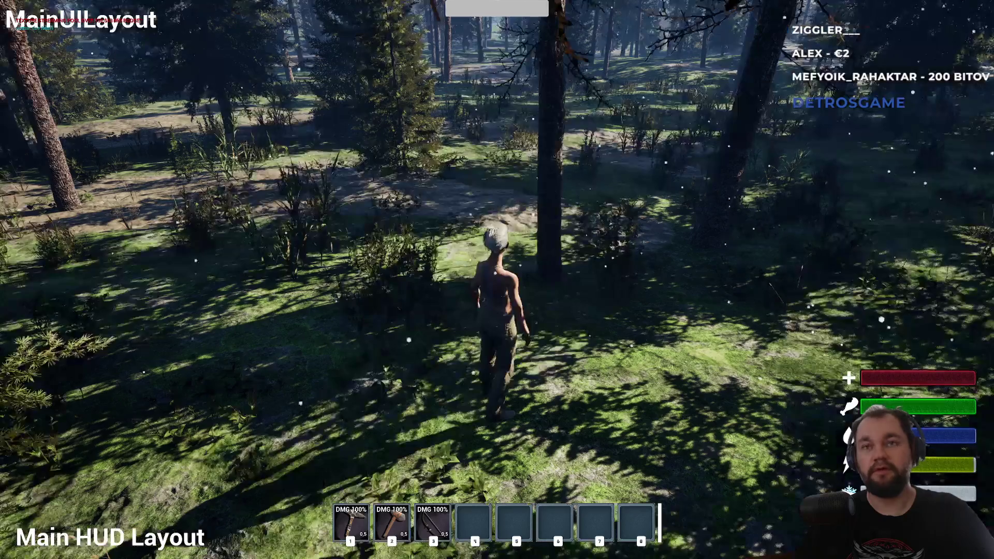
pyautogui.click(497, 279)
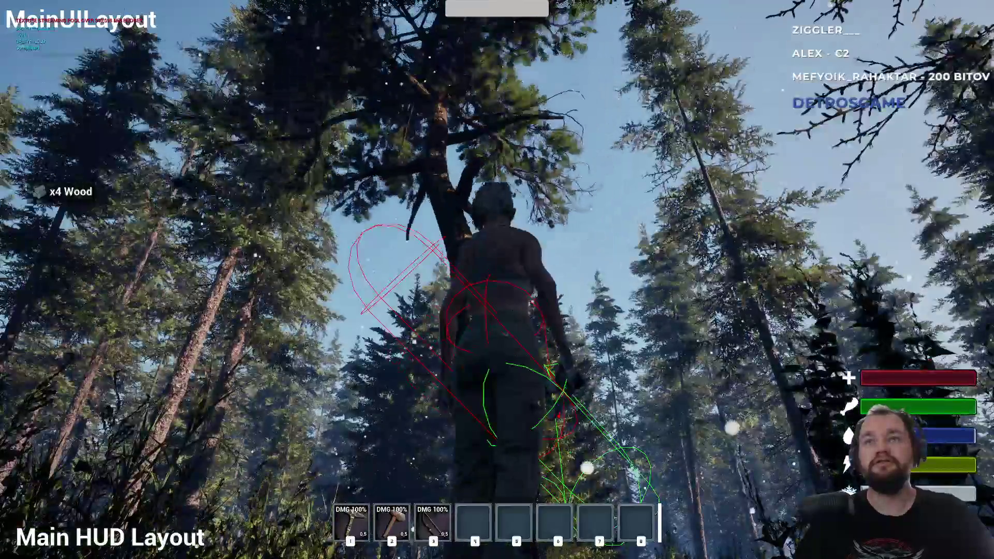
pyautogui.click(497, 280)
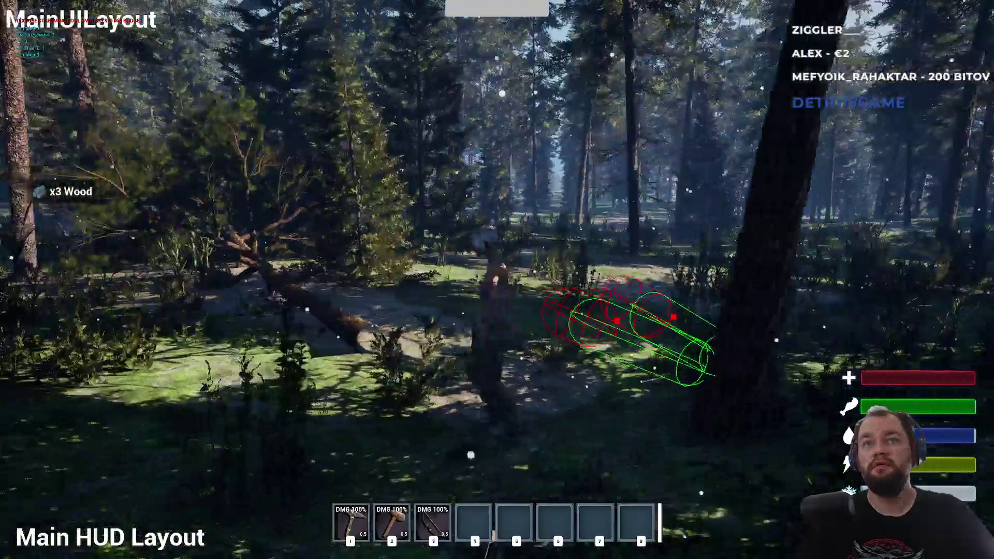
pyautogui.press('w')
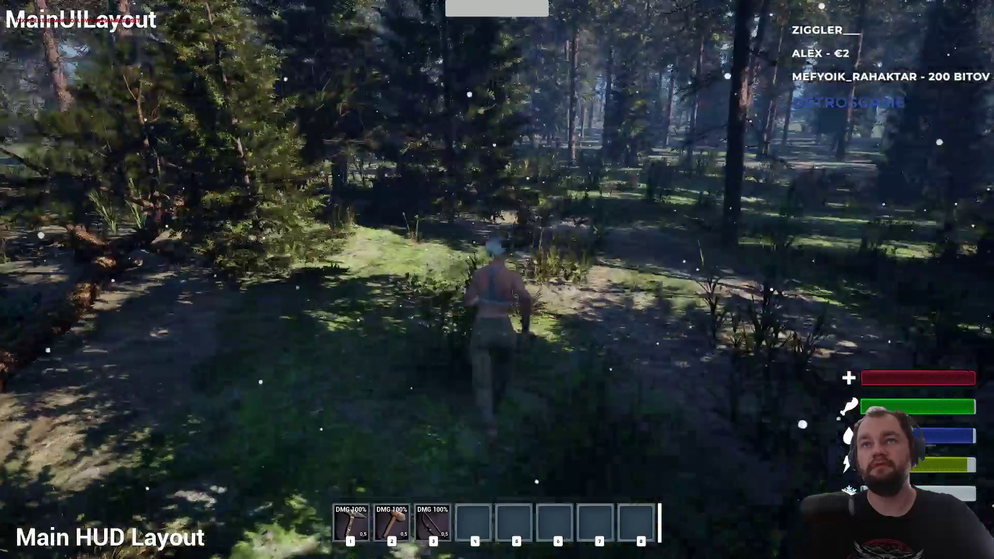
pyautogui.press('w')
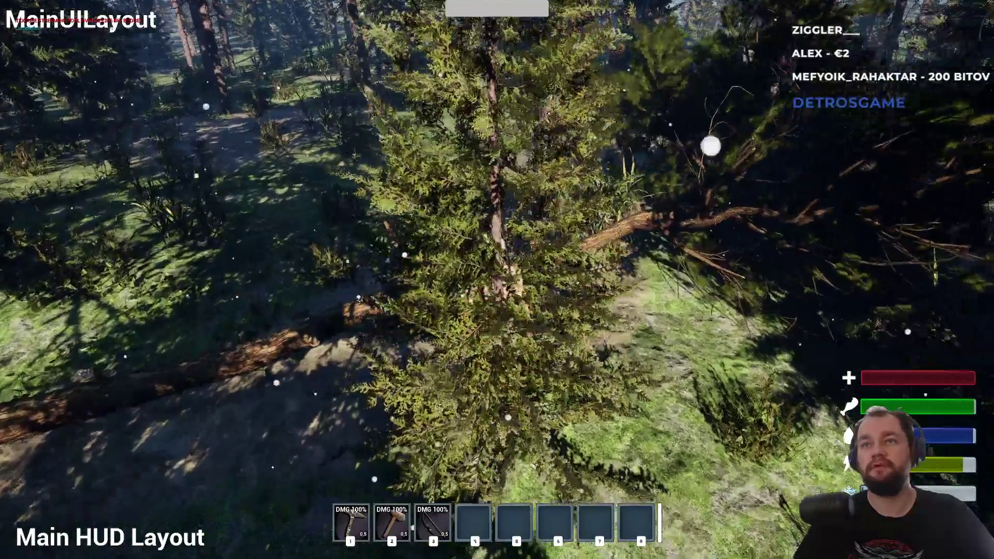
pyautogui.press('w')
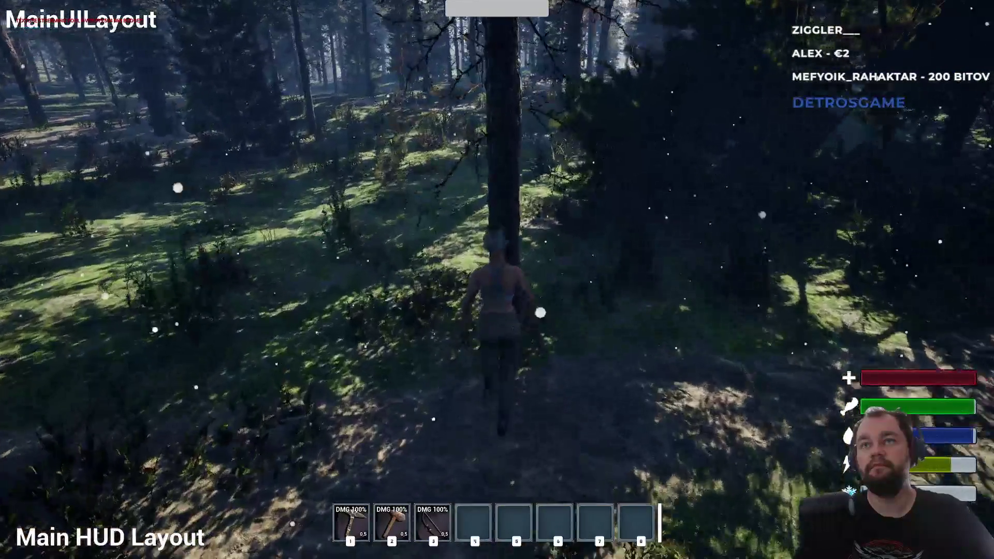
pyautogui.click(496, 280)
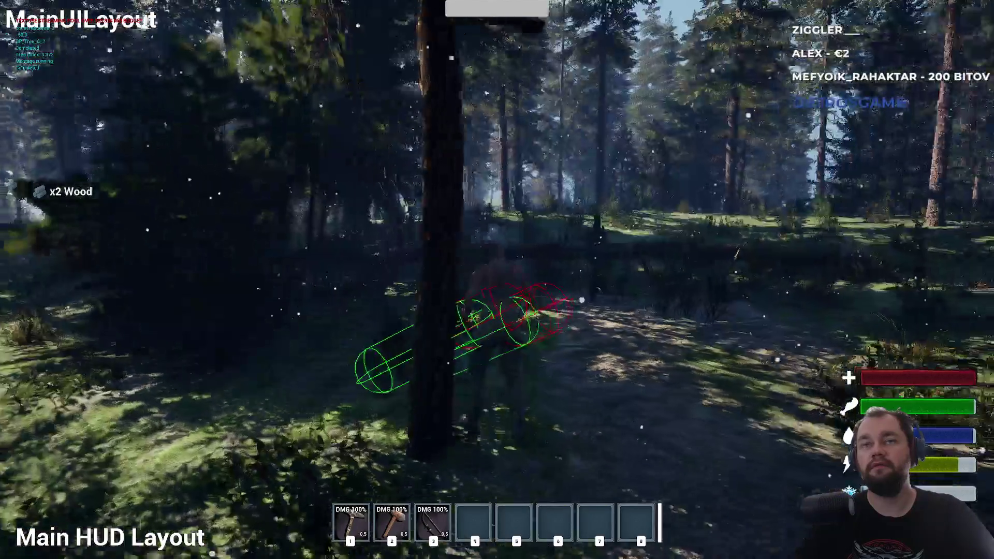
pyautogui.press('w')
pyautogui.press('w')
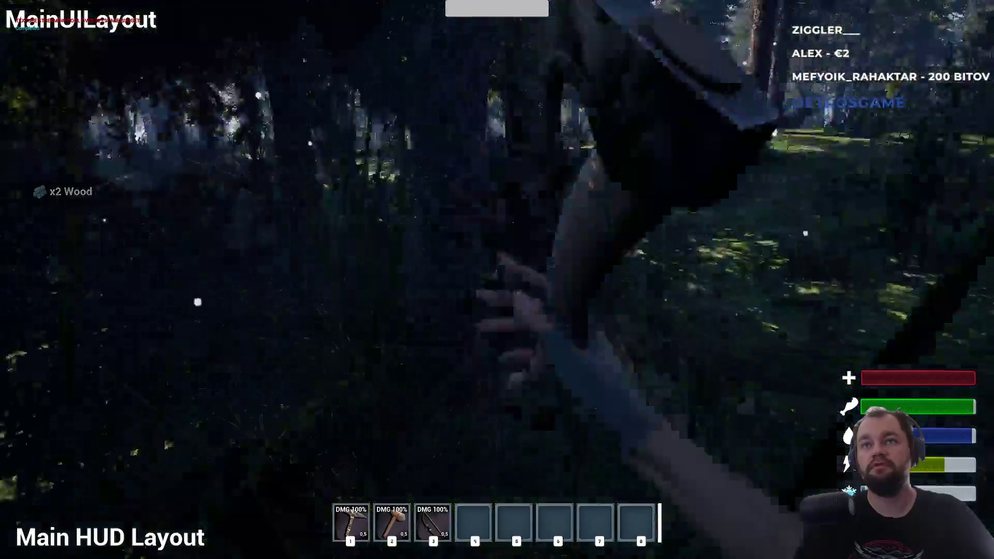
pyautogui.click(497, 279)
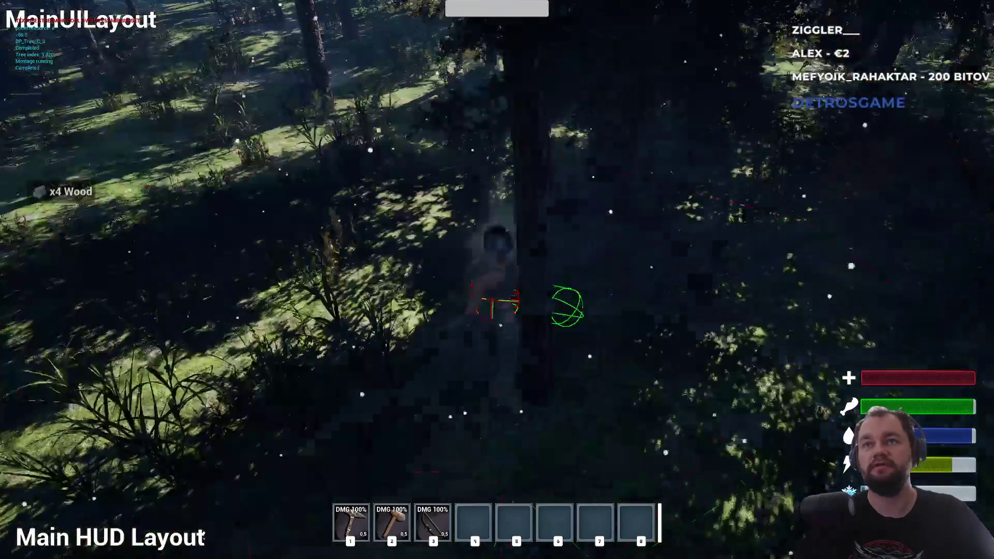
# - Keep chopping trees in the denser forest until one falls, then start on the next
pyautogui.press('w')
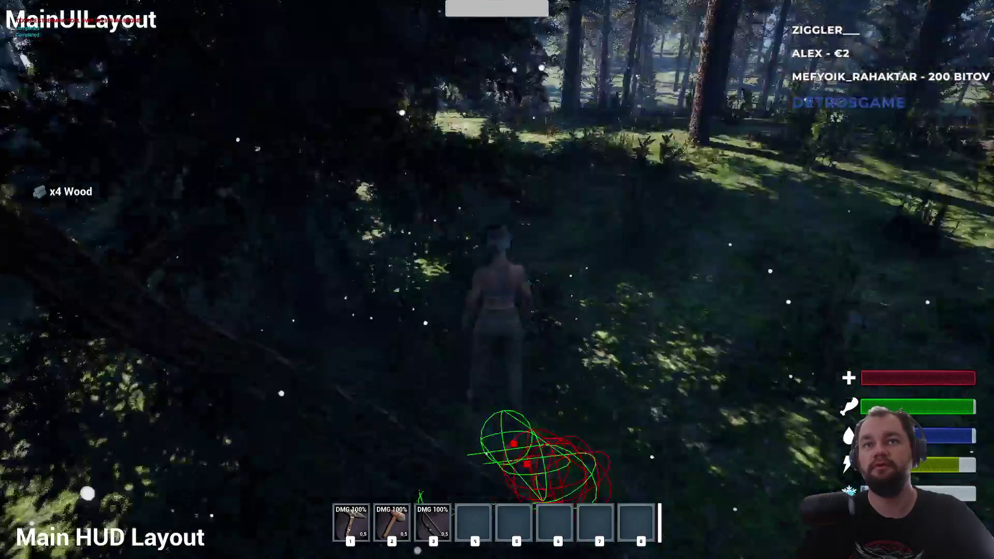
pyautogui.click(496, 280)
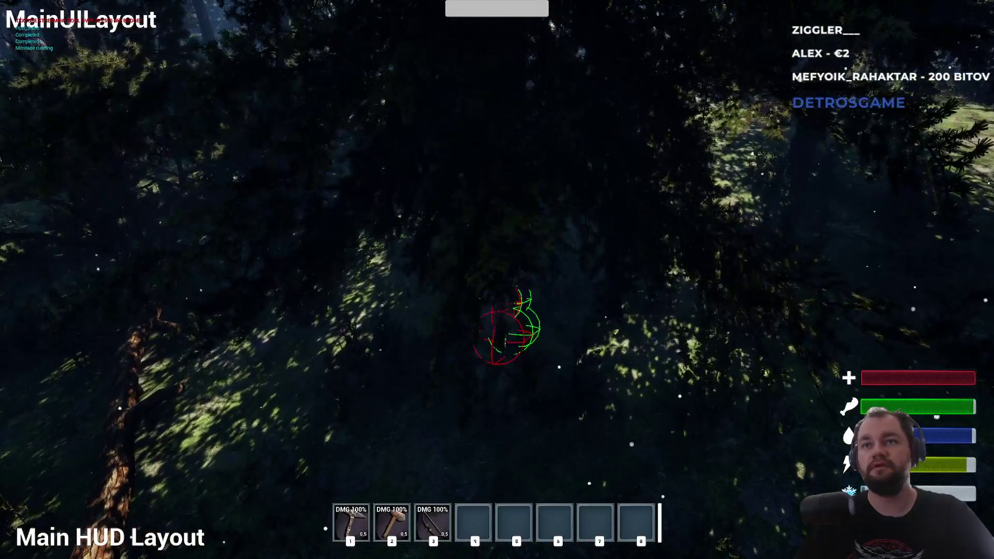
pyautogui.click(497, 279)
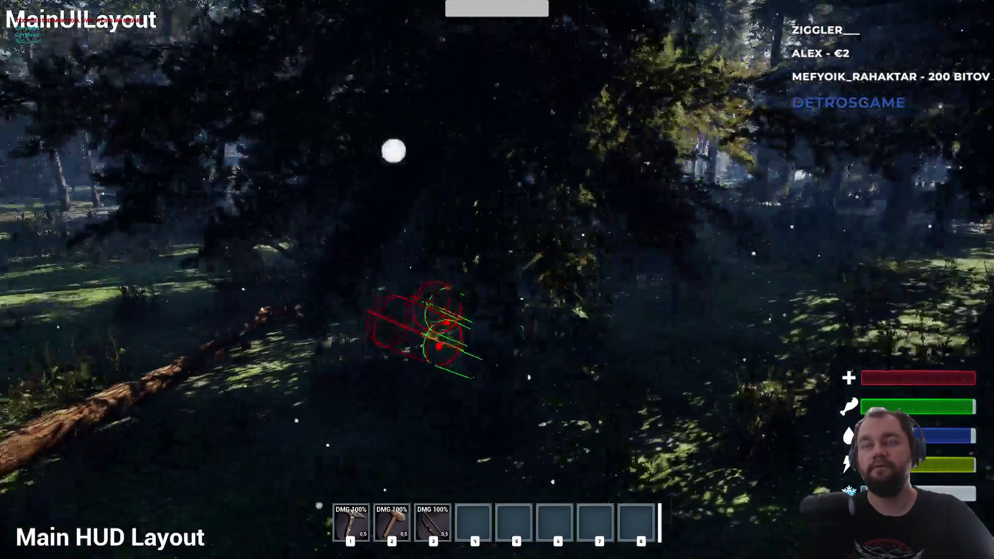
pyautogui.press('w')
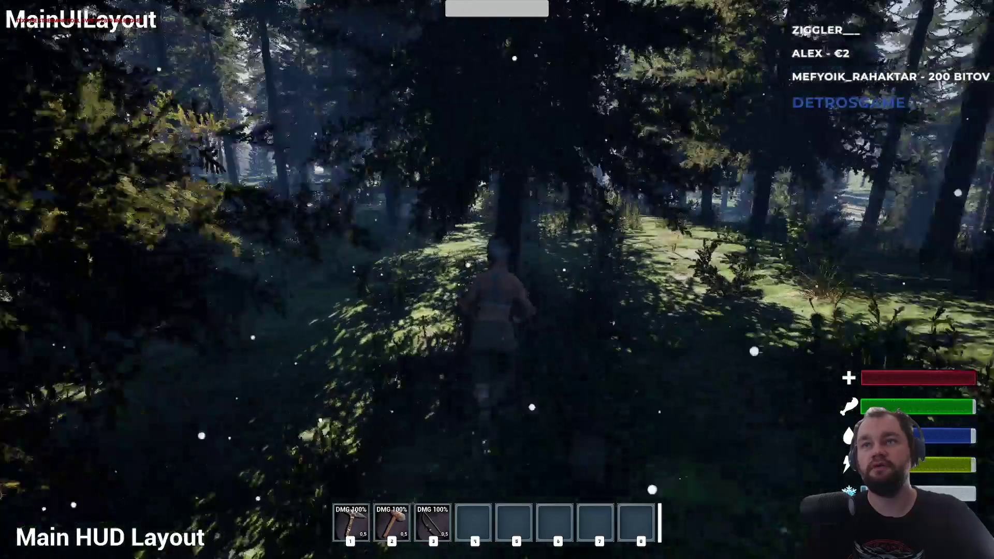
pyautogui.click(496, 279)
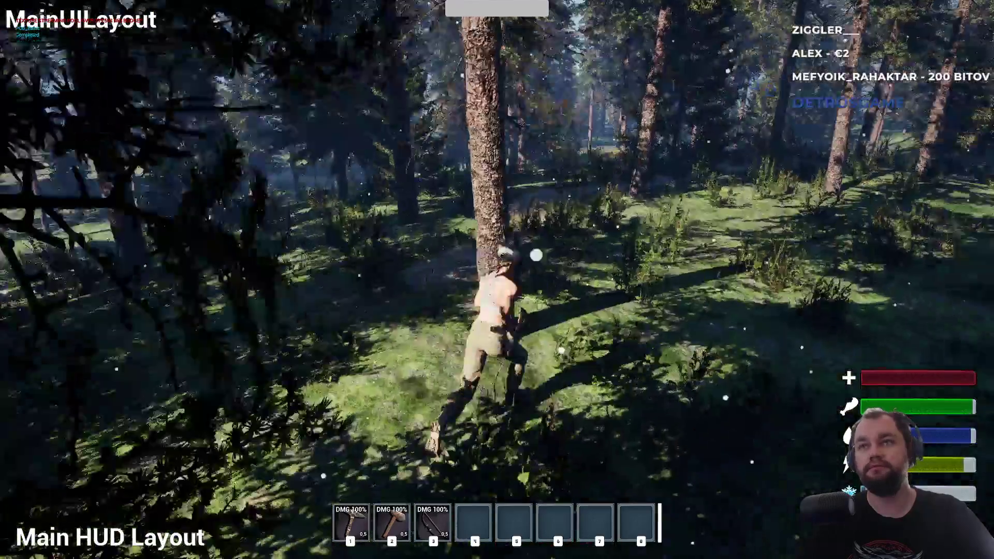
pyautogui.click(497, 279)
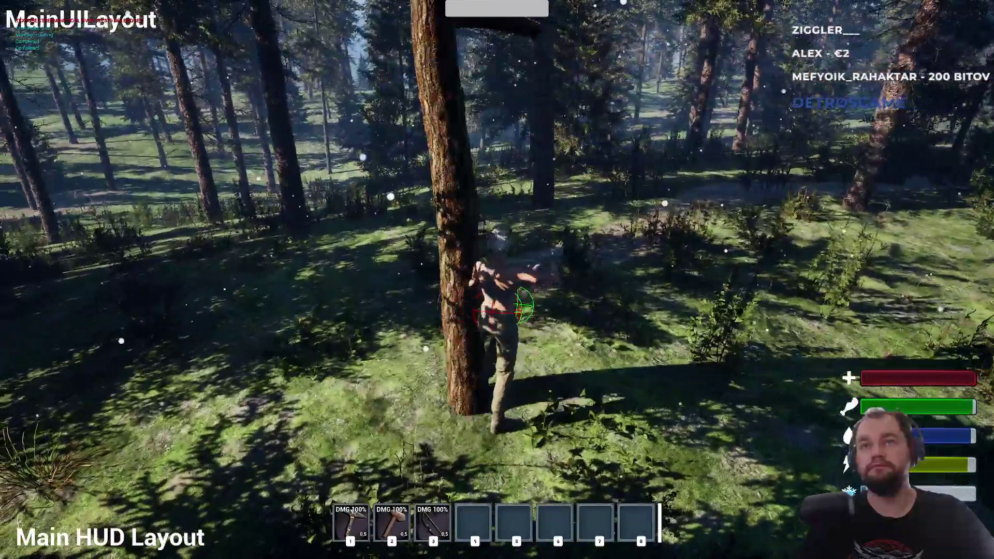
pyautogui.click(497, 279)
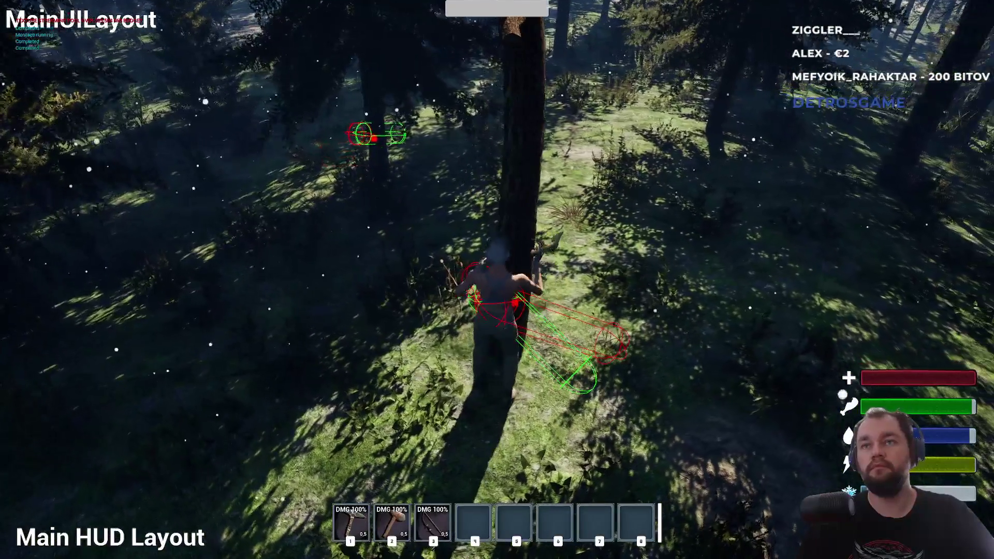
pyautogui.press('w')
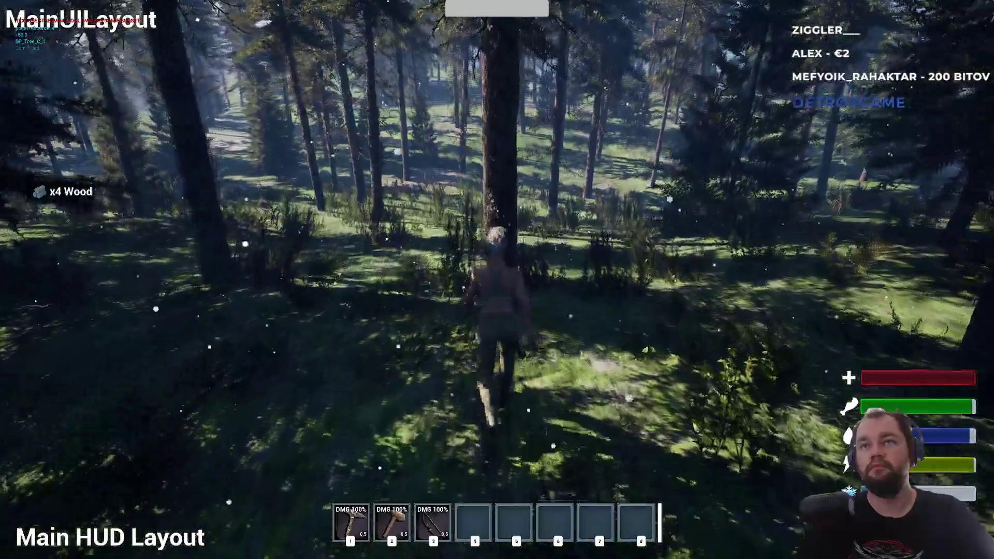
pyautogui.click(497, 279)
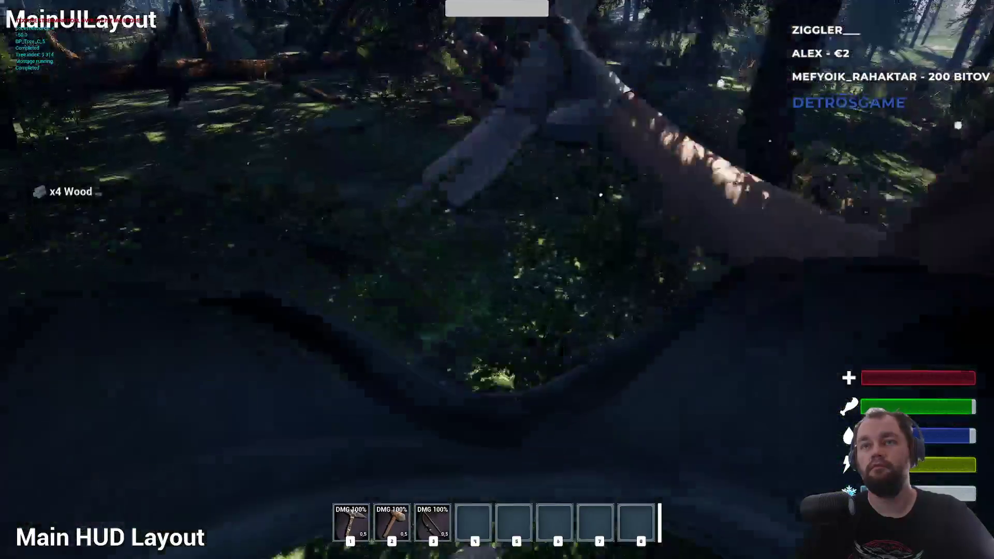
pyautogui.press('w')
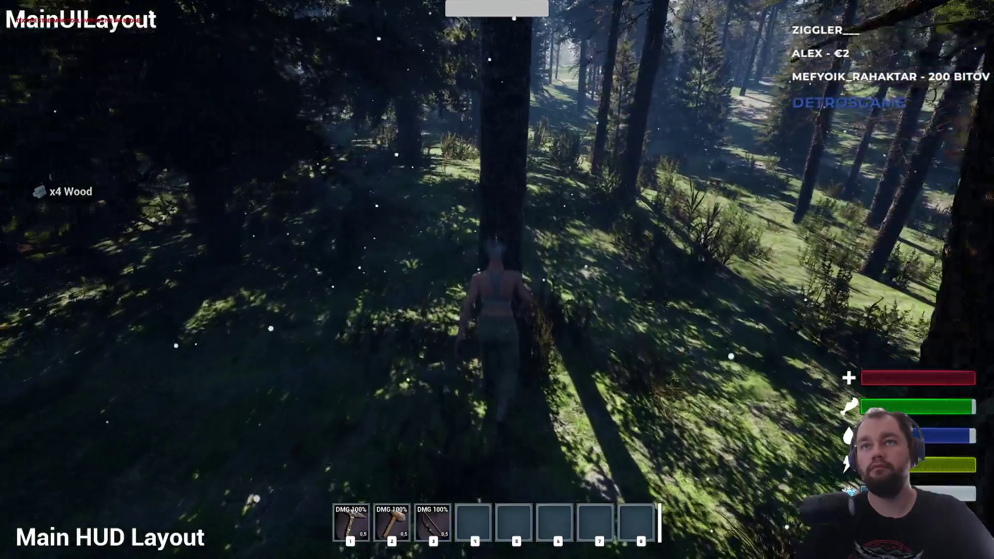
pyautogui.click(497, 279)
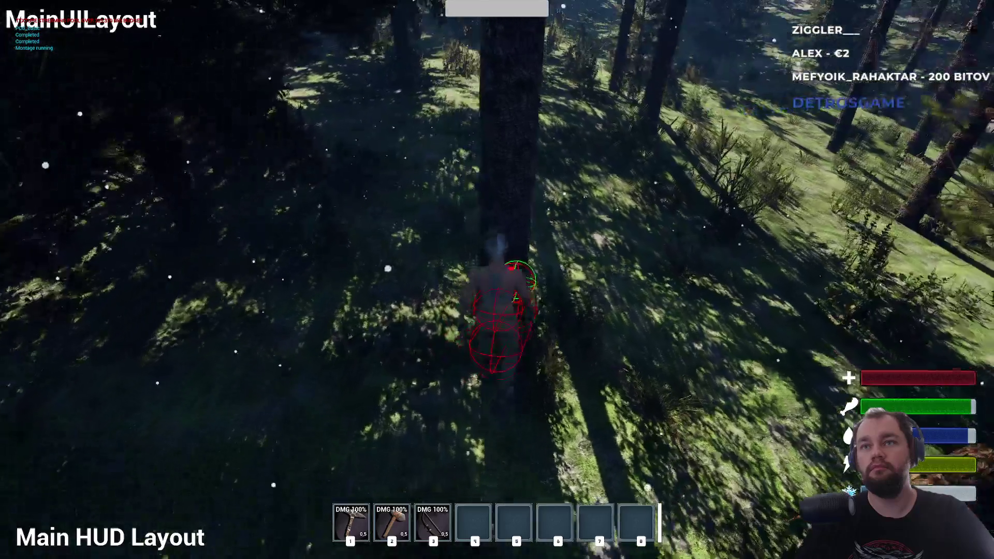
# - Finish felling the current tree, then chop a new tree for more wood
pyautogui.click(497, 280)
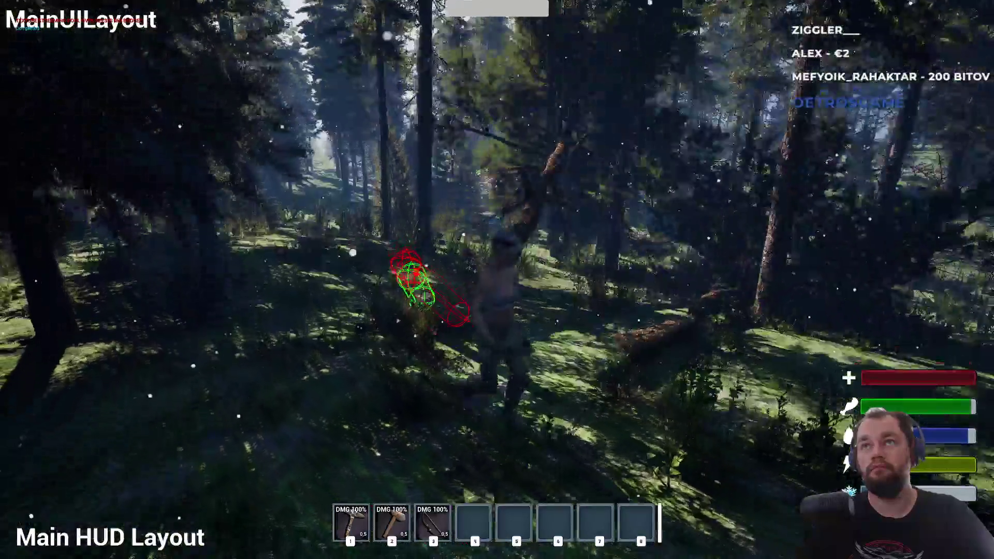
pyautogui.press('w')
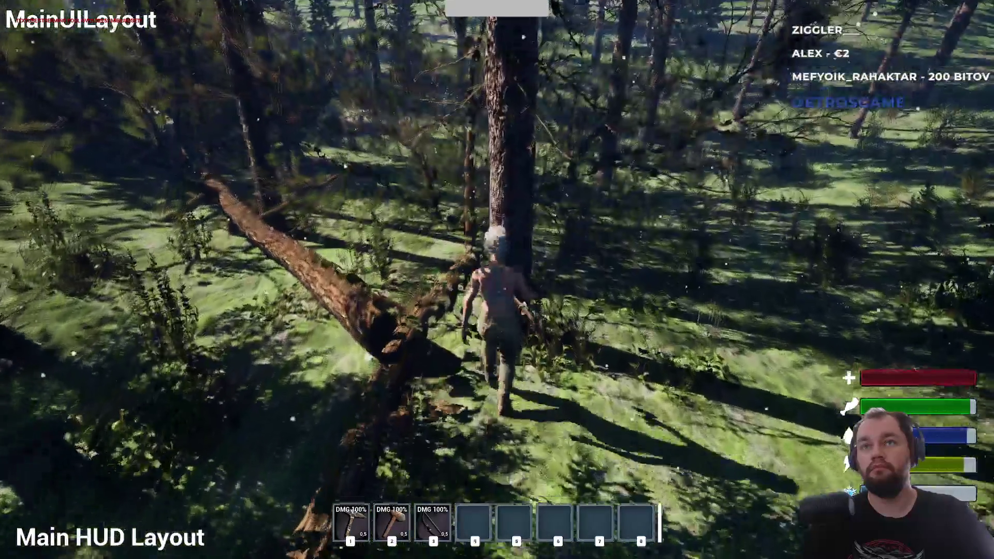
pyautogui.click(497, 280)
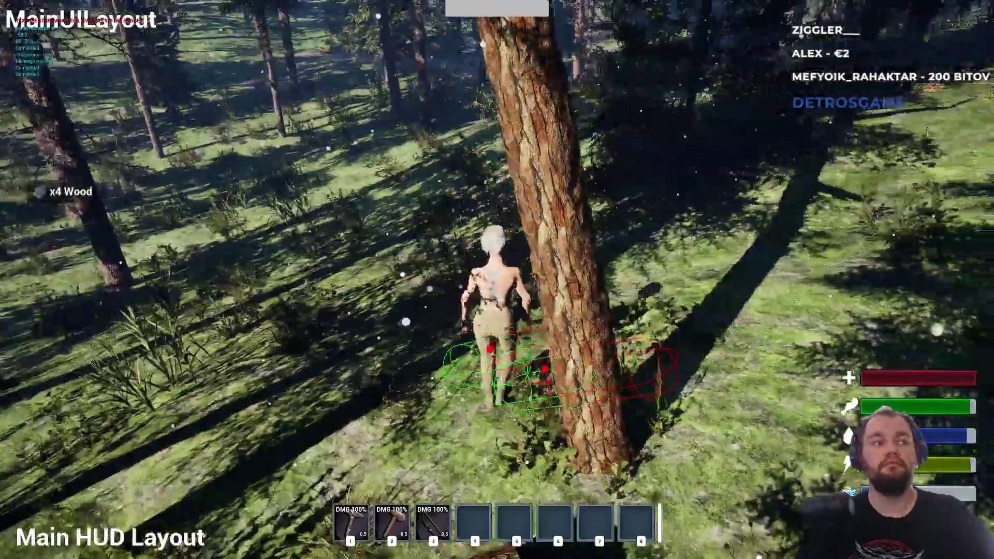
pyautogui.press('w')
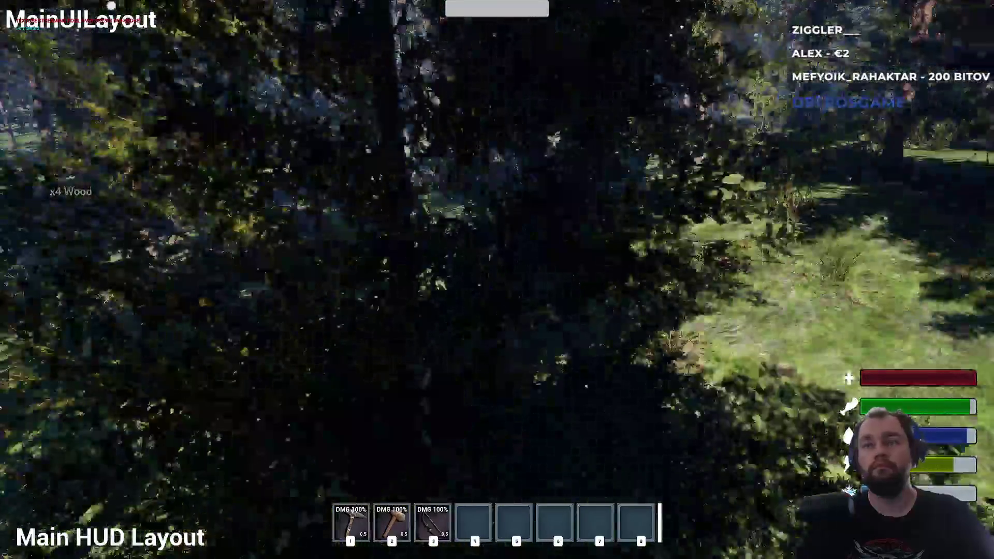
pyautogui.press('w')
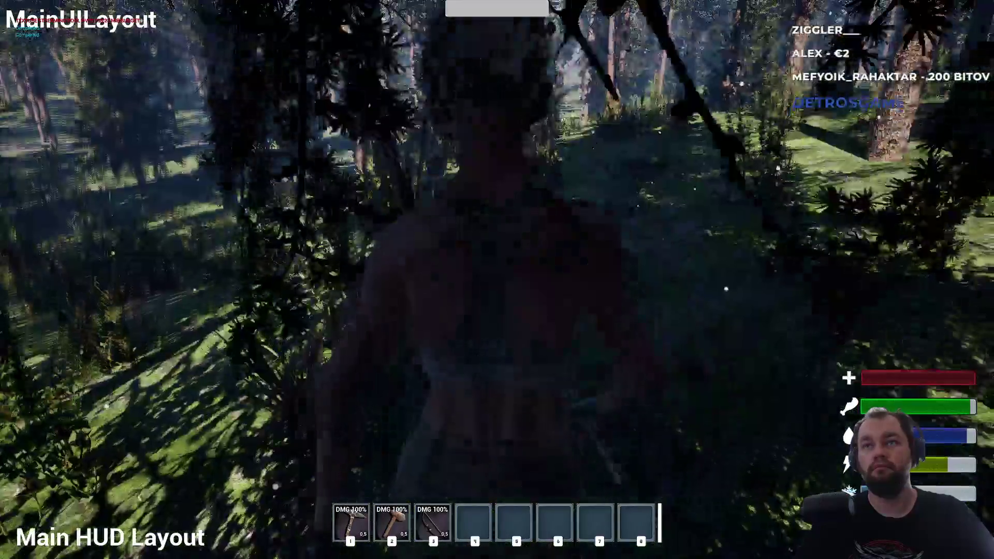